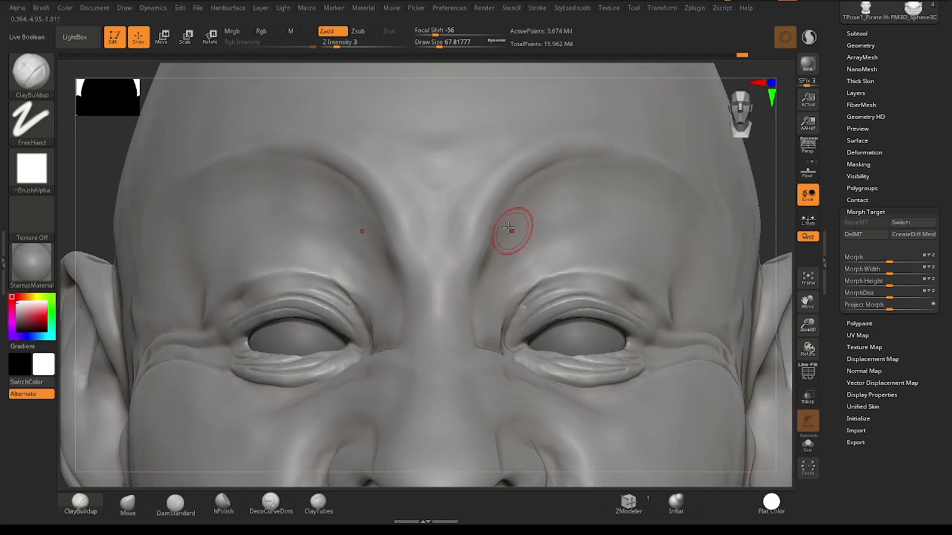
# Shrink the ClayBuildup brush and build a thick, smoothed ridge along the brow arch.
pyautogui.moveTo(509, 228)
pyautogui.mouseDown(button='right')
pyautogui.moveTo(500, 220)
pyautogui.moveTo(548, 294)
pyautogui.moveTo(588, 300)
pyautogui.moveTo(570, 292)
pyautogui.moveTo(578, 285)
pyautogui.moveTo(520, 278)
pyautogui.moveTo(500, 302)
pyautogui.moveTo(507, 248)
pyautogui.mouseUp(button='right')
pyautogui.rightClick(505, 235)
pyautogui.moveTo(513, 252); pyautogui.dragTo(530, 247)
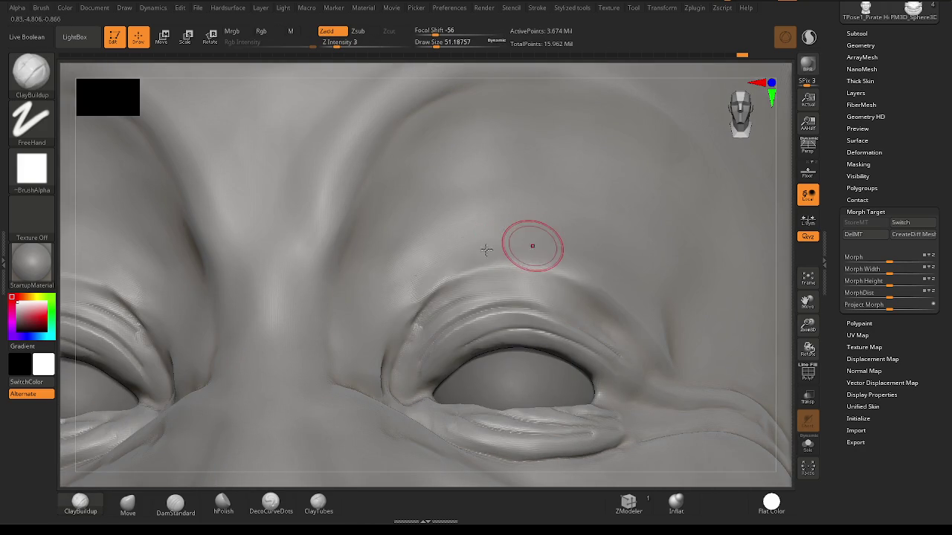
pyautogui.moveTo(383, 315)
pyautogui.mouseDown()
pyautogui.moveTo(471, 255)
pyautogui.moveTo(587, 261)
pyautogui.moveTo(660, 322)
pyautogui.mouseUp()
pyautogui.moveTo(505, 235)
pyautogui.keyDown('shift'); pyautogui.mouseDown()
pyautogui.moveTo(397, 283)
pyautogui.moveTo(356, 327)
pyautogui.mouseUp(); pyautogui.keyUp('shift')
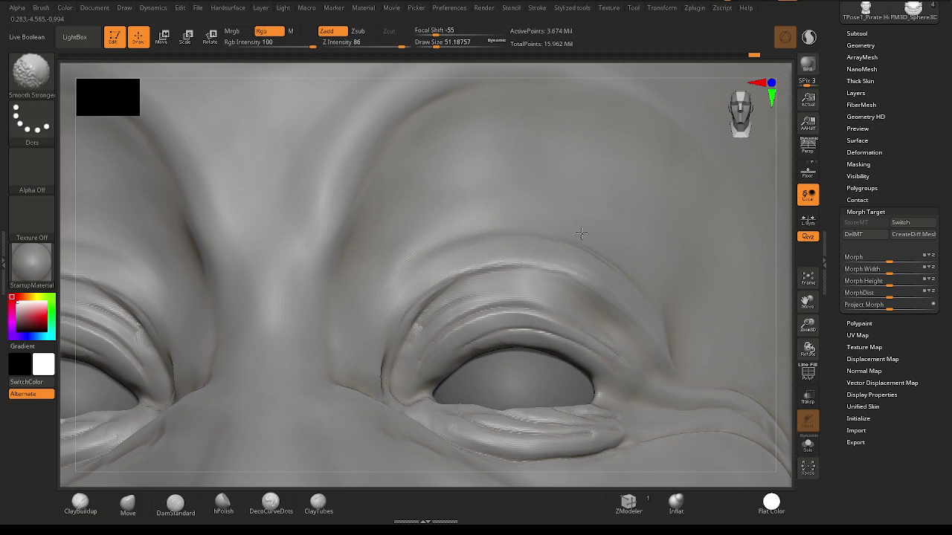
pyautogui.moveTo(671, 304); pyautogui.dragTo(510, 275, button='right')
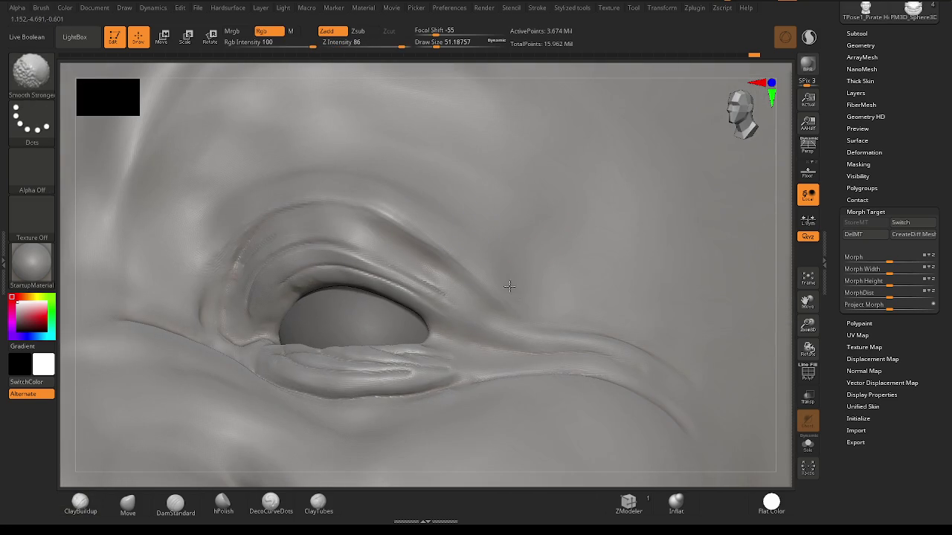
pyautogui.moveTo(499, 310)
pyautogui.mouseDown()
pyautogui.moveTo(480, 259)
pyautogui.moveTo(446, 223)
pyautogui.moveTo(506, 309)
pyautogui.moveTo(570, 272)
pyautogui.moveTo(525, 302)
pyautogui.moveTo(556, 298)
pyautogui.moveTo(572, 212)
pyautogui.moveTo(505, 284)
pyautogui.mouseUp()
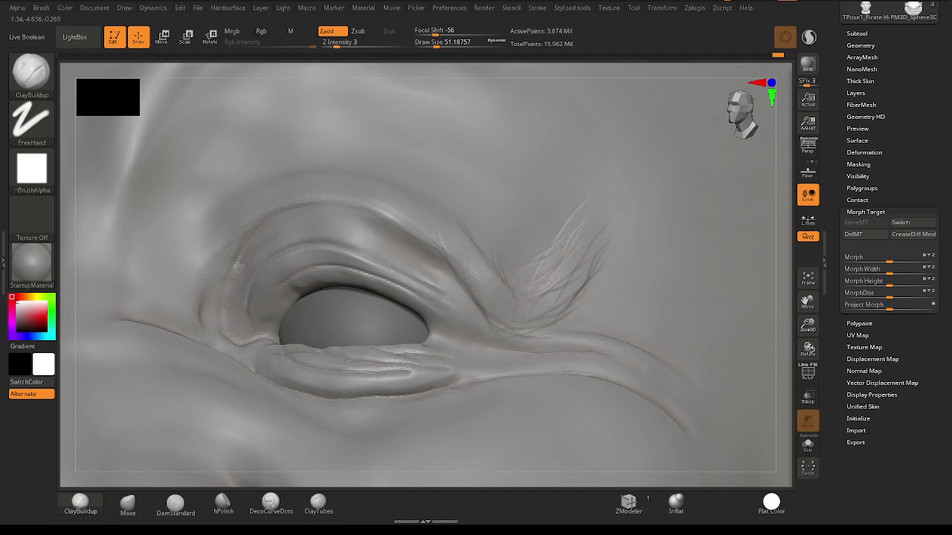
# Sculpt fine crease lines across the brow arc, then smooth the inner brow.
pyautogui.moveTo(547, 209)
pyautogui.mouseDown()
pyautogui.moveTo(490, 256)
pyautogui.moveTo(533, 273)
pyautogui.moveTo(484, 250)
pyautogui.moveTo(580, 265)
pyautogui.moveTo(510, 283)
pyautogui.moveTo(593, 219)
pyautogui.mouseUp()
pyautogui.press('shift')
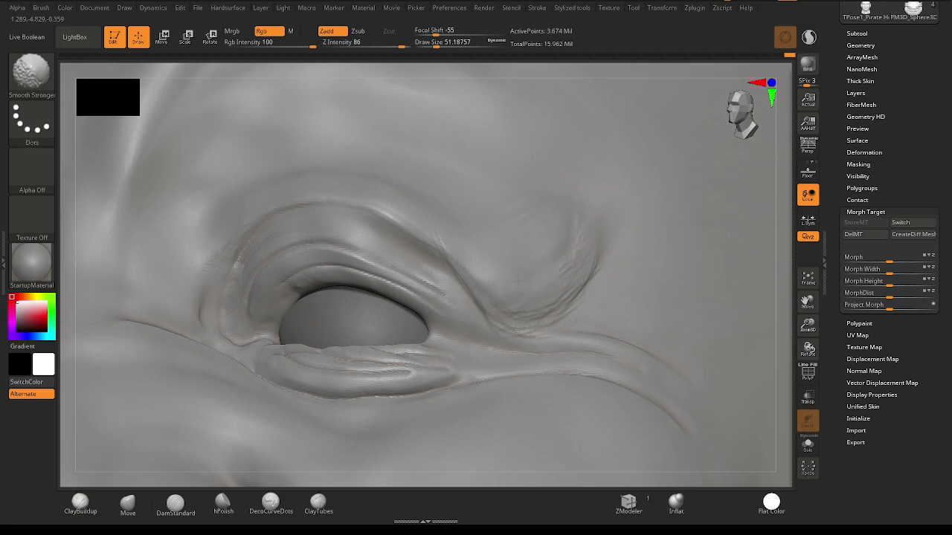
pyautogui.keyDown('shift'); pyautogui.moveTo(445, 224); pyautogui.dragTo(597, 228); pyautogui.keyUp('shift')
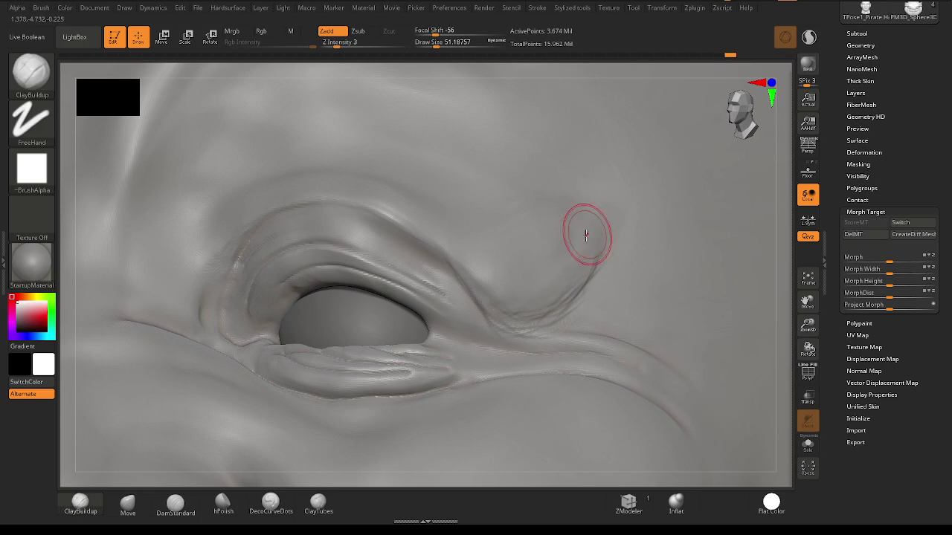
pyautogui.keyDown('ctrl'); pyautogui.moveTo(556, 303); pyautogui.dragTo(521, 319, button='right'); pyautogui.keyUp('ctrl')
pyautogui.moveTo(439, 231)
pyautogui.mouseDown()
pyautogui.moveTo(414, 230)
pyautogui.moveTo(435, 219)
pyautogui.moveTo(312, 290)
pyautogui.moveTo(439, 216)
pyautogui.moveTo(565, 282)
pyautogui.mouseUp()
pyautogui.moveTo(463, 219); pyautogui.dragTo(537, 270)
pyautogui.moveTo(489, 244)
pyautogui.mouseDown()
pyautogui.moveTo(314, 287)
pyautogui.moveTo(294, 312)
pyautogui.moveTo(421, 213)
pyautogui.moveTo(394, 222)
pyautogui.mouseUp()
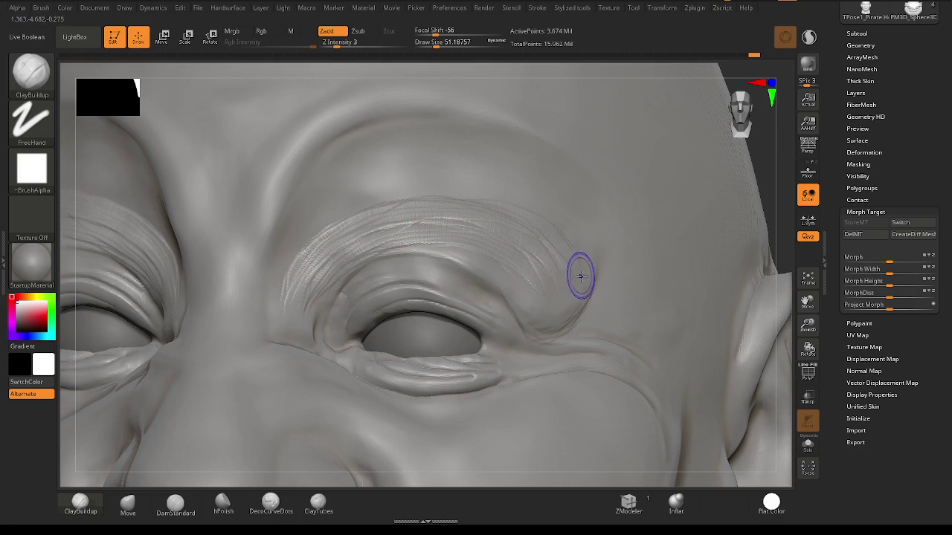
pyautogui.press('shift')
pyautogui.moveTo(470, 236)
pyautogui.keyDown('shift'); pyautogui.mouseDown()
pyautogui.moveTo(375, 225)
pyautogui.moveTo(328, 243)
pyautogui.mouseUp(); pyautogui.keyUp('shift')
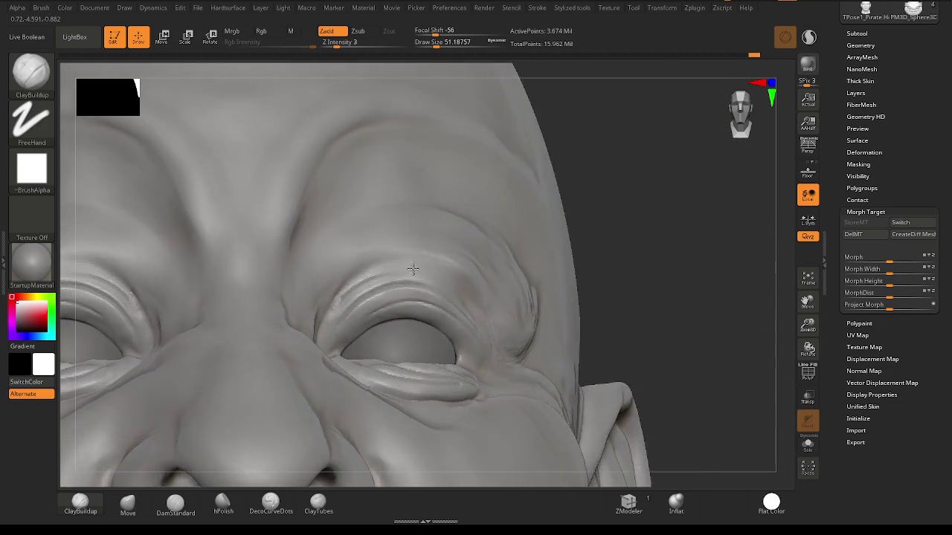
# From the side view, line the upper eyelid crease with fine wrinkles.
pyautogui.moveTo(408, 272)
pyautogui.mouseDown(button='right')
pyautogui.moveTo(452, 297)
pyautogui.moveTo(496, 261)
pyautogui.moveTo(508, 213)
pyautogui.mouseUp(button='right')
pyautogui.press('shift')
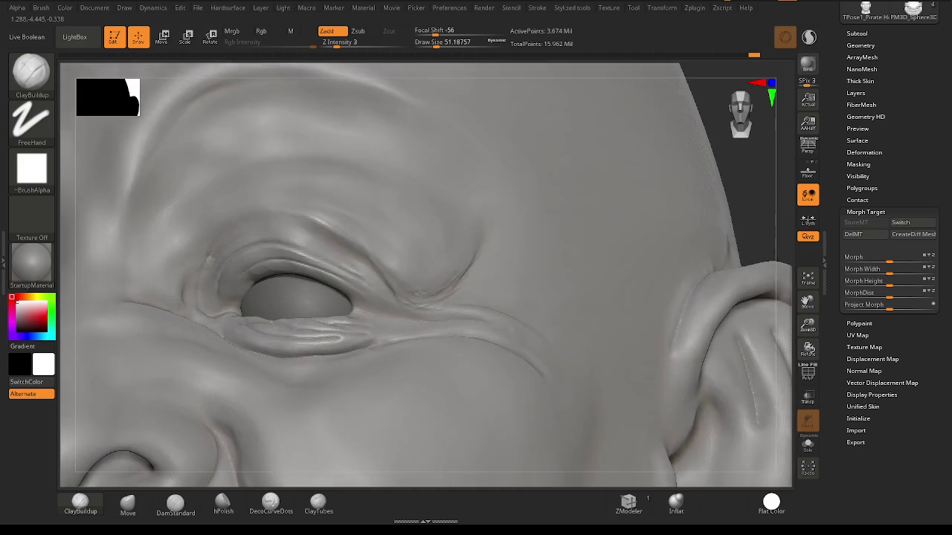
pyautogui.moveTo(434, 241); pyautogui.dragTo(384, 255, button='right')
pyautogui.moveTo(409, 272)
pyautogui.mouseDown()
pyautogui.moveTo(432, 278)
pyautogui.moveTo(461, 233)
pyautogui.mouseUp()
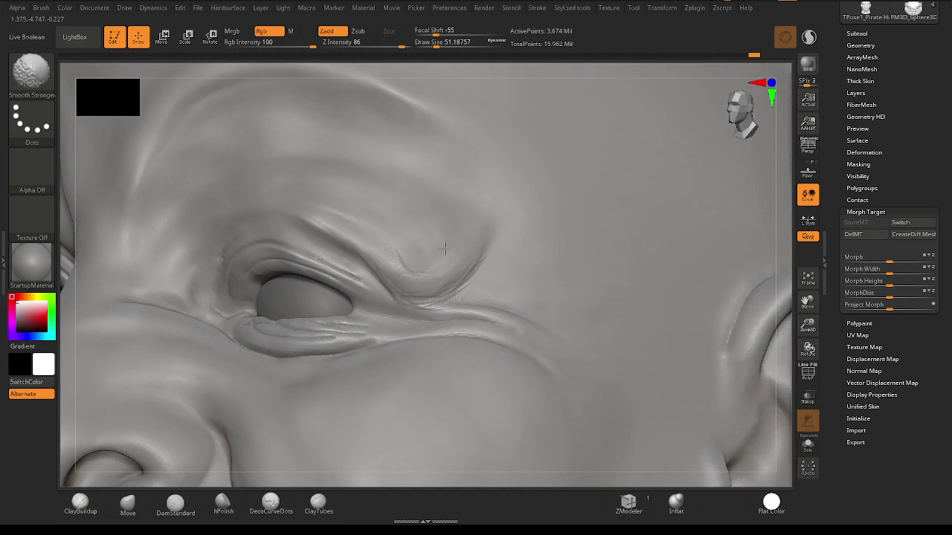
pyautogui.moveTo(297, 195); pyautogui.dragTo(413, 268)
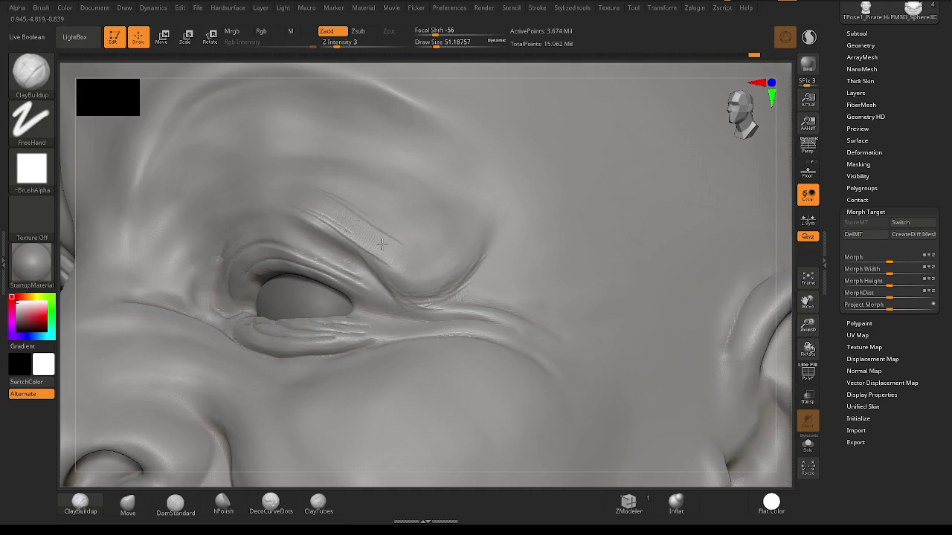
pyautogui.moveTo(331, 175)
pyautogui.mouseDown()
pyautogui.moveTo(431, 250)
pyautogui.moveTo(387, 245)
pyautogui.moveTo(312, 199)
pyautogui.mouseUp()
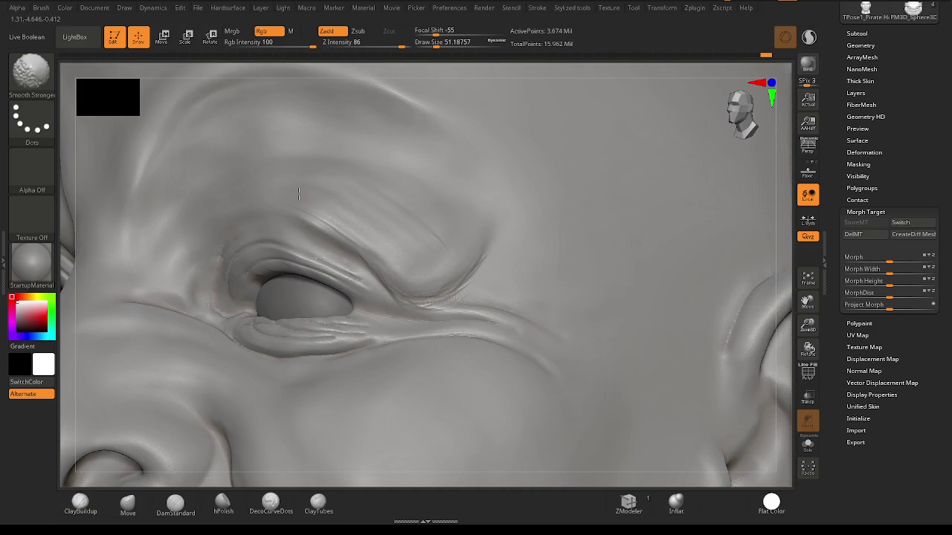
pyautogui.moveTo(425, 282); pyautogui.dragTo(487, 270, button='right')
pyautogui.keyDown('shift'); pyautogui.moveTo(487, 269); pyautogui.dragTo(409, 295); pyautogui.keyUp('shift')
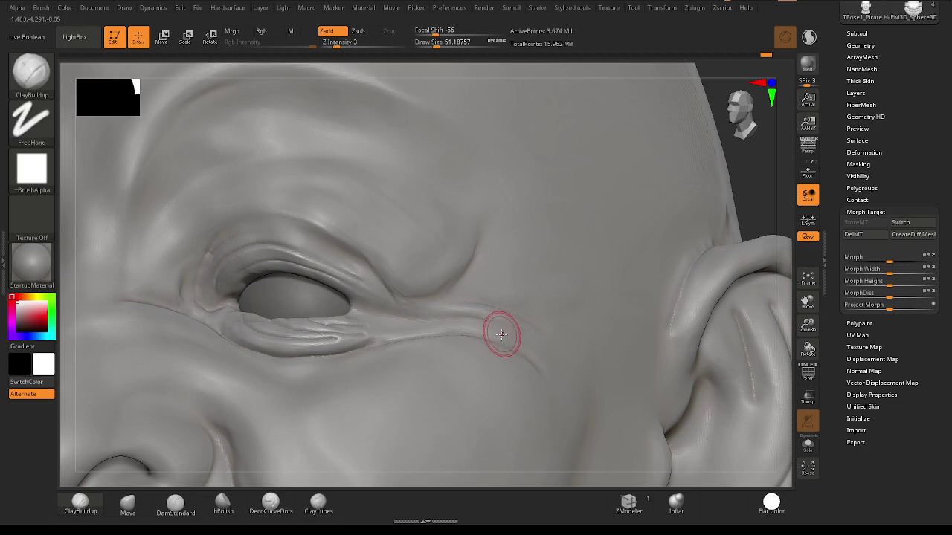
# Stroke parallel brow wrinkles that bend down toward the outer eye corner.
pyautogui.press('shift')
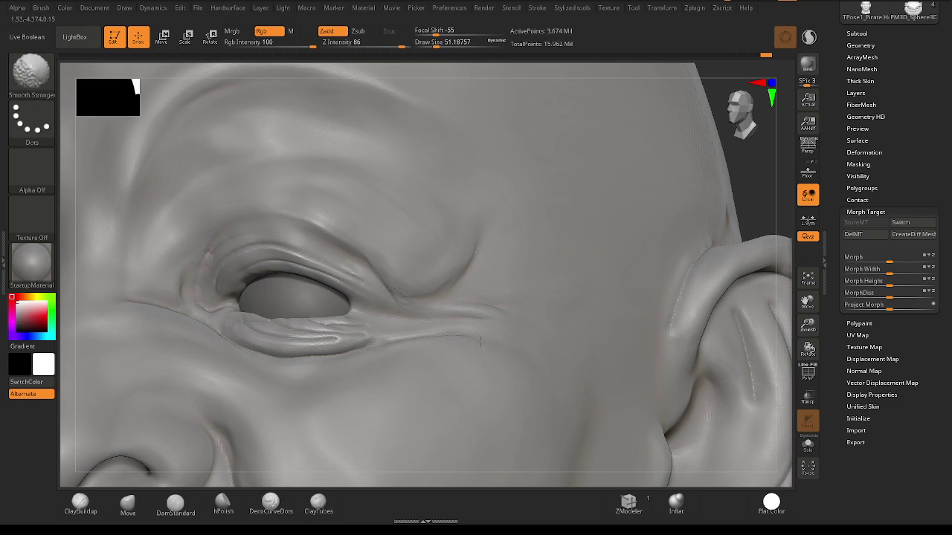
pyautogui.moveTo(451, 378)
pyautogui.mouseDown(button='right')
pyautogui.moveTo(569, 304)
pyautogui.moveTo(449, 297)
pyautogui.moveTo(514, 306)
pyautogui.moveTo(408, 260)
pyautogui.mouseUp(button='right')
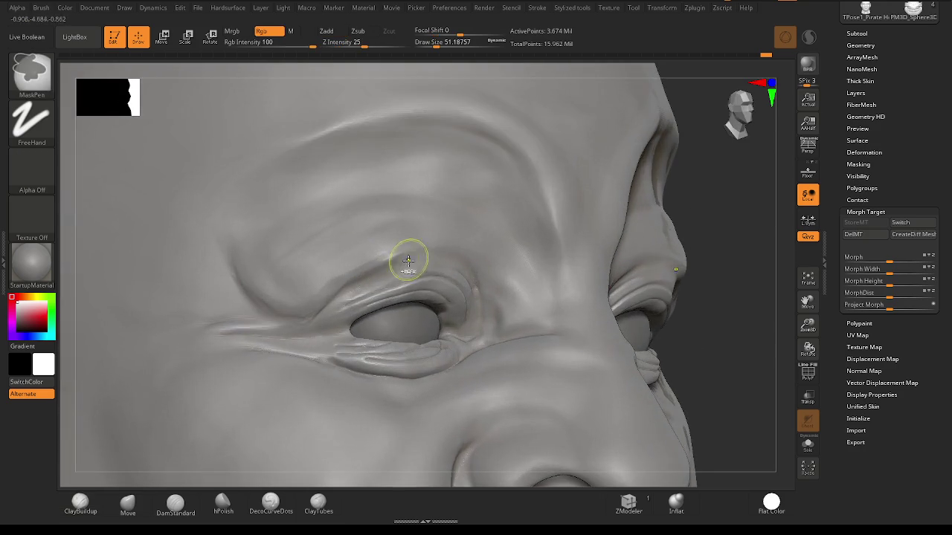
pyautogui.moveTo(261, 258)
pyautogui.mouseDown()
pyautogui.moveTo(404, 186)
pyautogui.moveTo(446, 192)
pyautogui.mouseUp()
pyautogui.moveTo(338, 215)
pyautogui.mouseDown()
pyautogui.moveTo(435, 208)
pyautogui.moveTo(513, 251)
pyautogui.mouseUp()
pyautogui.moveTo(330, 230)
pyautogui.mouseDown()
pyautogui.moveTo(257, 275)
pyautogui.moveTo(253, 268)
pyautogui.moveTo(290, 268)
pyautogui.moveTo(293, 289)
pyautogui.moveTo(313, 235)
pyautogui.moveTo(330, 259)
pyautogui.moveTo(410, 213)
pyautogui.mouseUp()
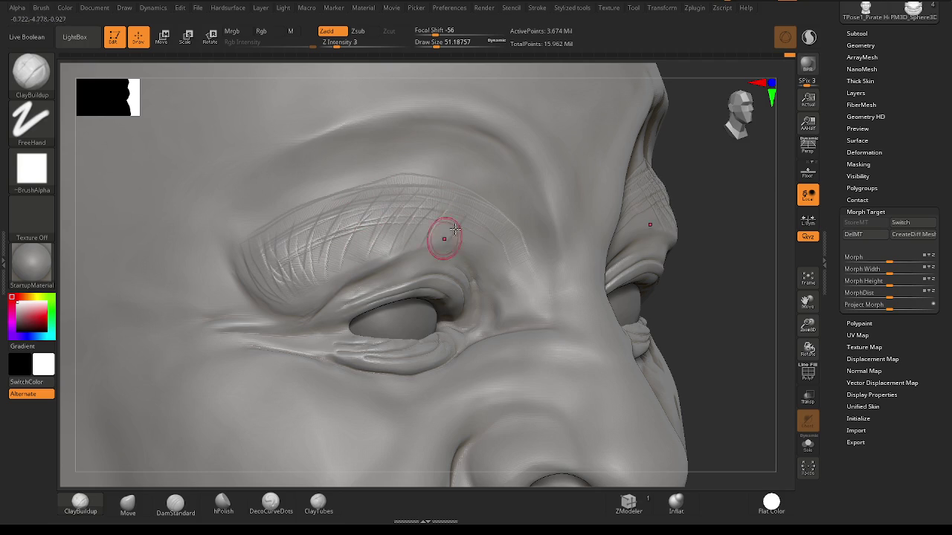
# Smooth the crosshatch brow wrinkles and soften the lower brow fold.
pyautogui.press('shift')
pyautogui.moveTo(457, 183)
pyautogui.keyDown('shift'); pyautogui.mouseDown()
pyautogui.moveTo(327, 232)
pyautogui.moveTo(282, 220)
pyautogui.mouseUp(); pyautogui.keyUp('shift')
pyautogui.moveTo(264, 263)
pyautogui.keyDown('shift'); pyautogui.mouseDown()
pyautogui.moveTo(285, 272)
pyautogui.moveTo(376, 234)
pyautogui.mouseUp(); pyautogui.keyUp('shift')
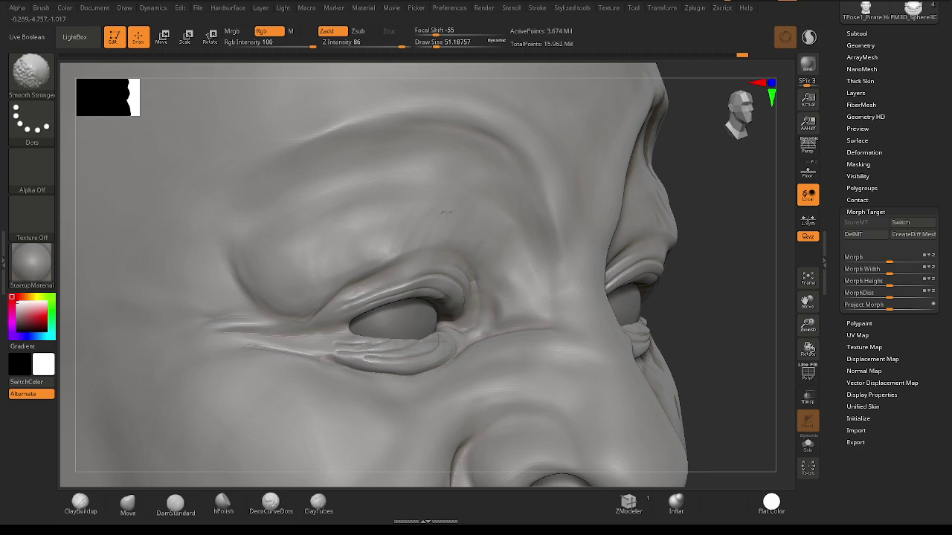
pyautogui.moveTo(419, 227)
pyautogui.mouseDown(button='right')
pyautogui.moveTo(563, 304)
pyautogui.moveTo(439, 310)
pyautogui.mouseUp(button='right')
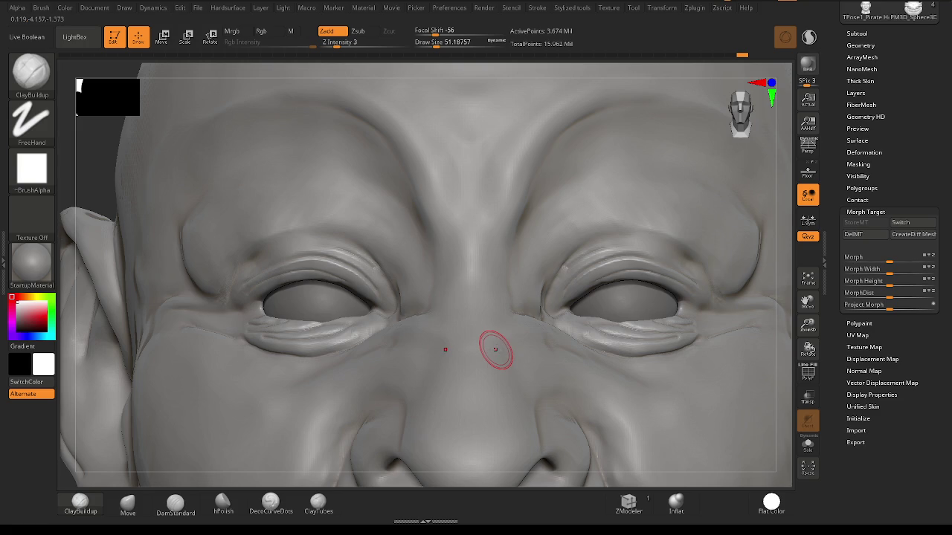
pyautogui.moveTo(446, 283)
pyautogui.mouseDown(button='right')
pyautogui.moveTo(493, 315)
pyautogui.moveTo(482, 304)
pyautogui.mouseUp(button='right')
# Select the Wrinkles brush with Draw Size 28.75.
pyautogui.click(31, 72)
pyautogui.press('w')
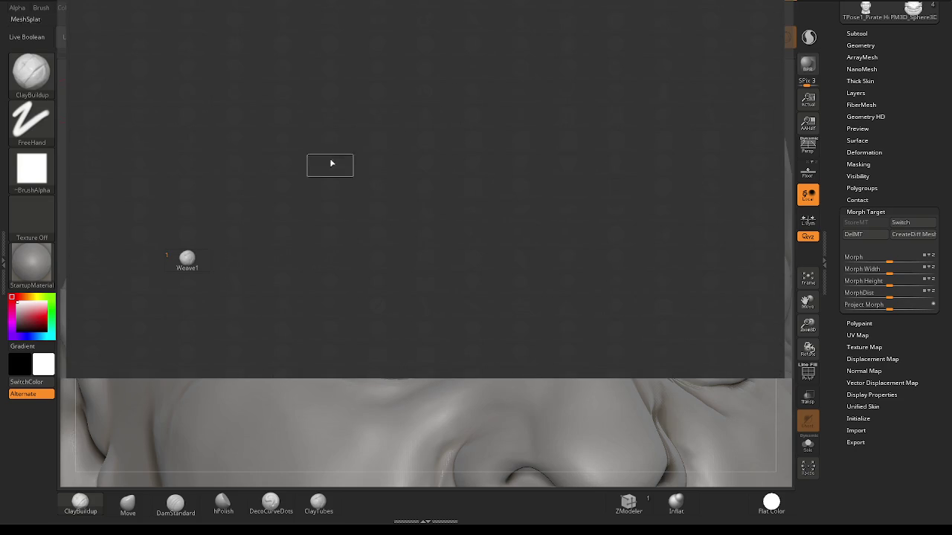
pyautogui.press('r')
pyautogui.press('space')
pyautogui.moveTo(475, 297); pyautogui.dragTo(470, 297)
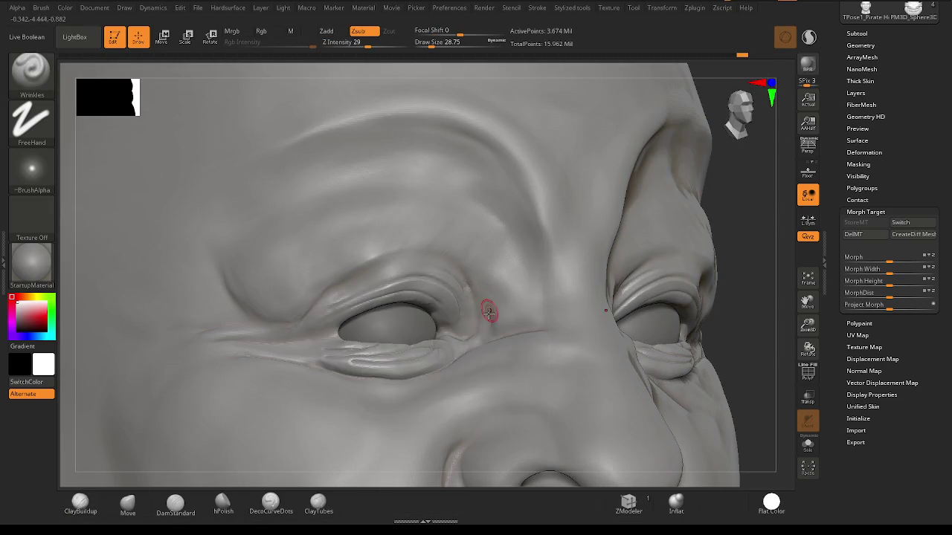
# Carve a deep wrinkle arc over the upper eyelid, undoing two trial strokes.
pyautogui.moveTo(476, 301); pyautogui.dragTo(483, 322, button='right')
pyautogui.moveTo(474, 292); pyautogui.dragTo(454, 251)
pyautogui.hotkey('ctrl', 'z')
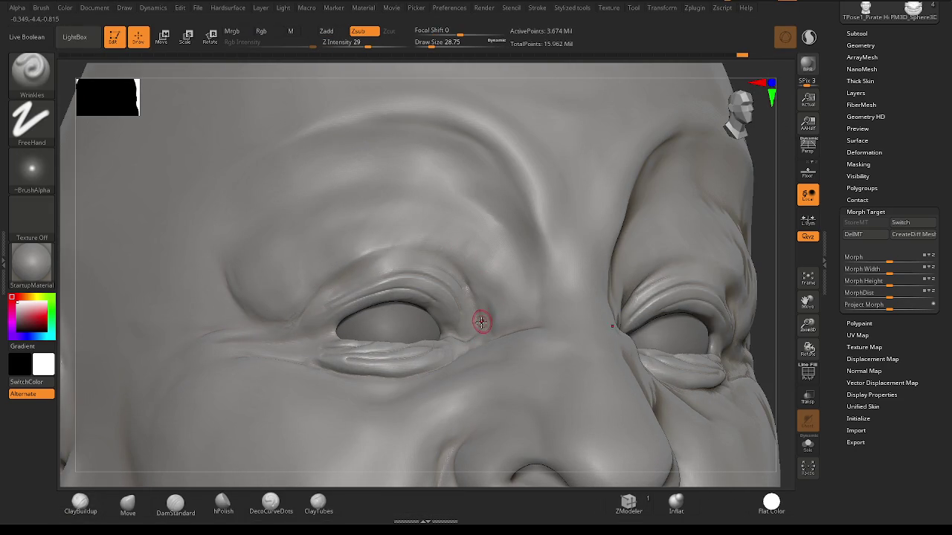
pyautogui.moveTo(481, 328)
pyautogui.mouseDown()
pyautogui.moveTo(457, 275)
pyautogui.moveTo(392, 240)
pyautogui.moveTo(331, 256)
pyautogui.moveTo(295, 328)
pyautogui.moveTo(346, 259)
pyautogui.moveTo(416, 241)
pyautogui.moveTo(468, 277)
pyautogui.moveTo(482, 335)
pyautogui.mouseUp()
pyautogui.hotkey('ctrl', 'z')
pyautogui.hotkey('ctrl', 'z')
pyautogui.moveTo(482, 311)
pyautogui.mouseDown()
pyautogui.moveTo(457, 263)
pyautogui.moveTo(394, 238)
pyautogui.moveTo(329, 267)
pyautogui.moveTo(297, 316)
pyautogui.mouseUp()
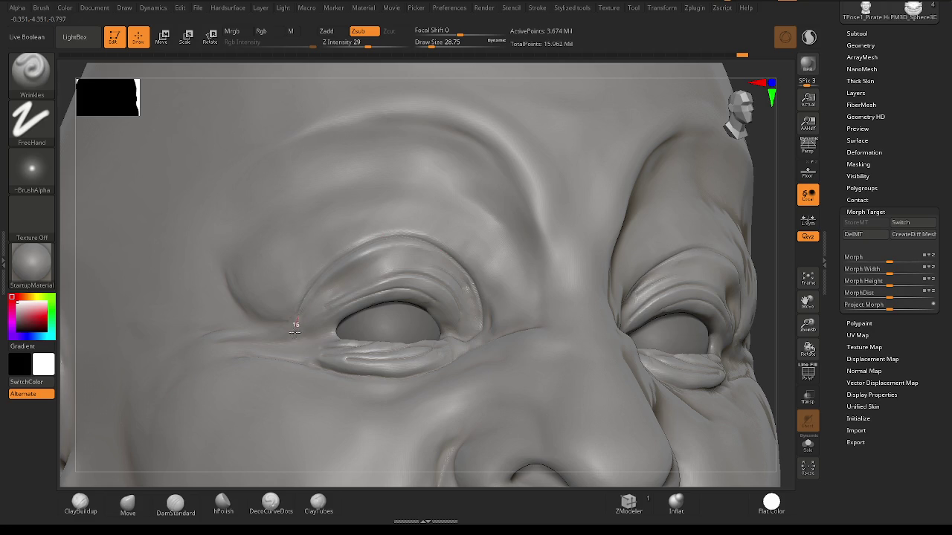
pyautogui.moveTo(372, 292)
pyautogui.keyDown('ctrl'); pyautogui.mouseDown(button='right')
pyautogui.moveTo(227, 483)
pyautogui.moveTo(348, 279)
pyautogui.moveTo(417, 226)
pyautogui.mouseUp(button='right'); pyautogui.keyUp('ctrl')
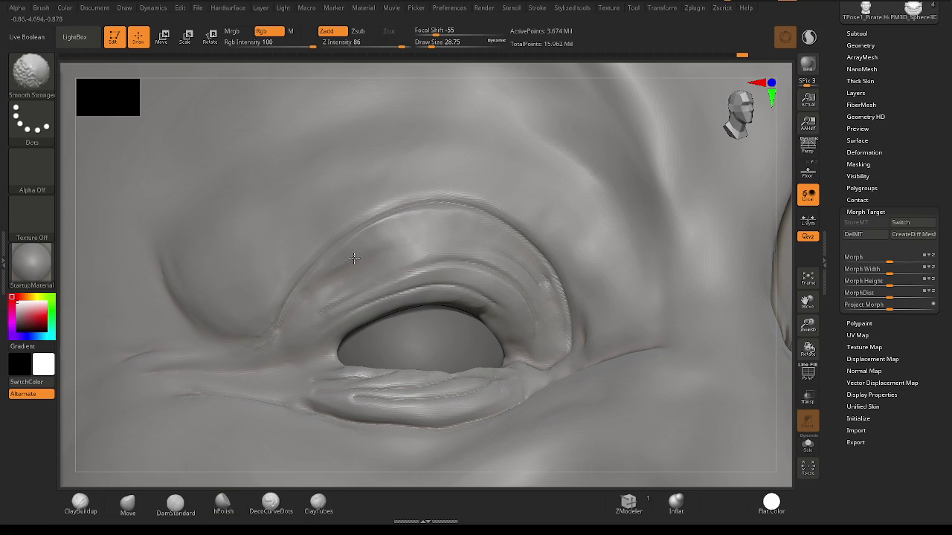
pyautogui.moveTo(512, 257); pyautogui.dragTo(452, 237, button='right')
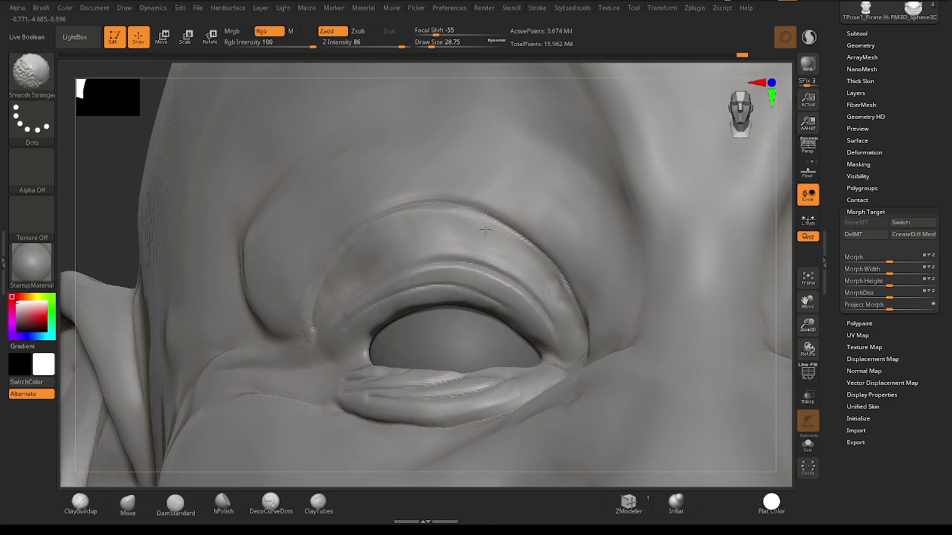
pyautogui.press('ctrl')
pyautogui.moveTo(537, 316)
pyautogui.mouseDown(button='right')
pyautogui.moveTo(451, 292)
pyautogui.moveTo(433, 305)
pyautogui.moveTo(499, 298)
pyautogui.mouseUp(button='right')
pyautogui.rightClick(433, 305)
pyautogui.rightClick(373, 324)
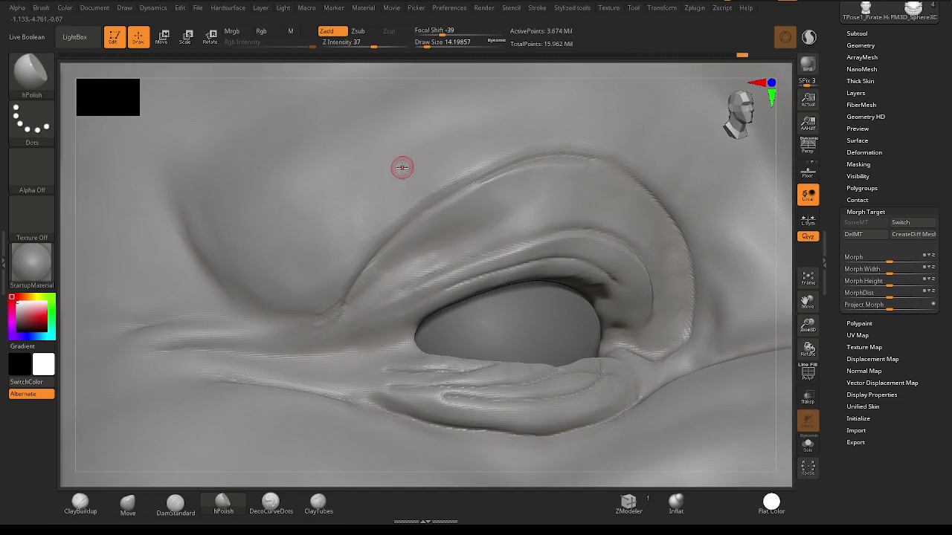
pyautogui.press('space')
pyautogui.moveTo(349, 223); pyautogui.dragTo(401, 223)
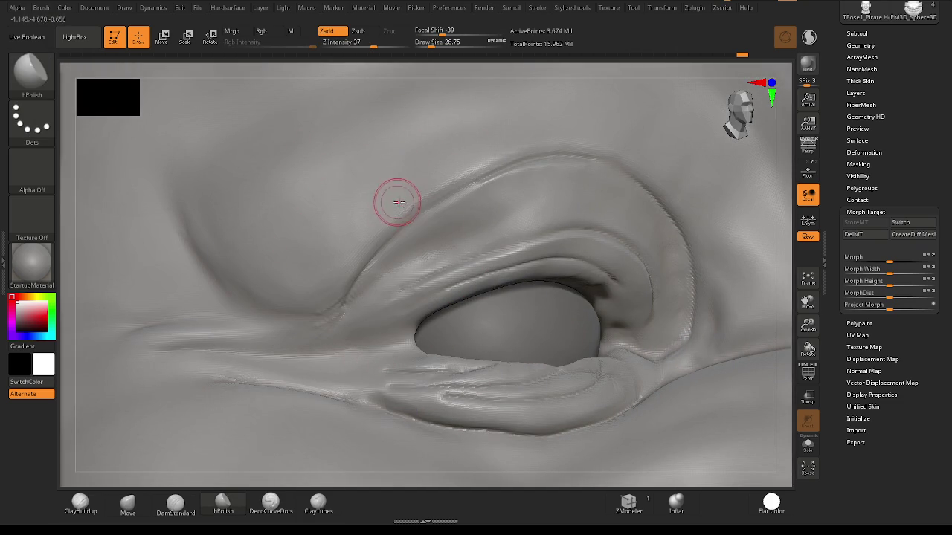
pyautogui.scroll(-2, 357, 246)
pyautogui.scroll(-2, 404, 266)
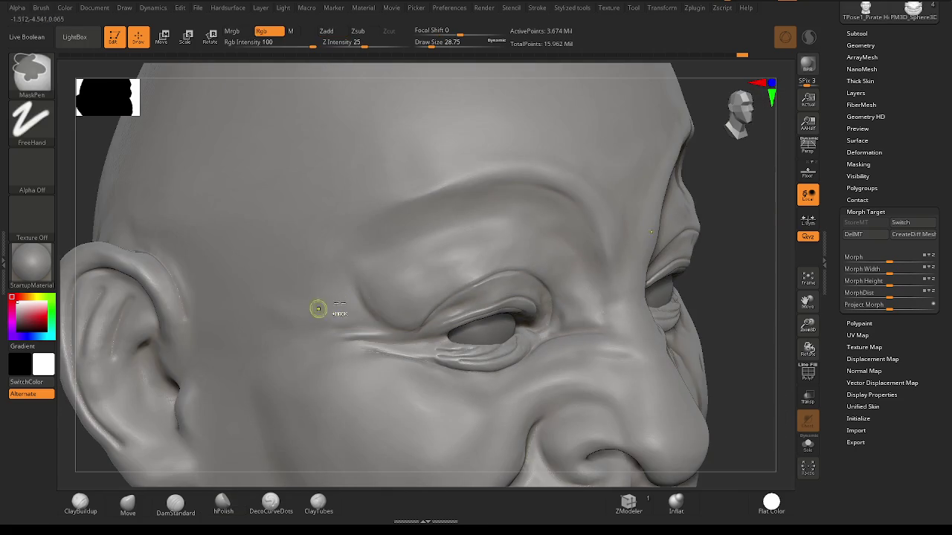
pyautogui.scroll(-2, 511, 299)
pyautogui.scroll(-2, 314, 240)
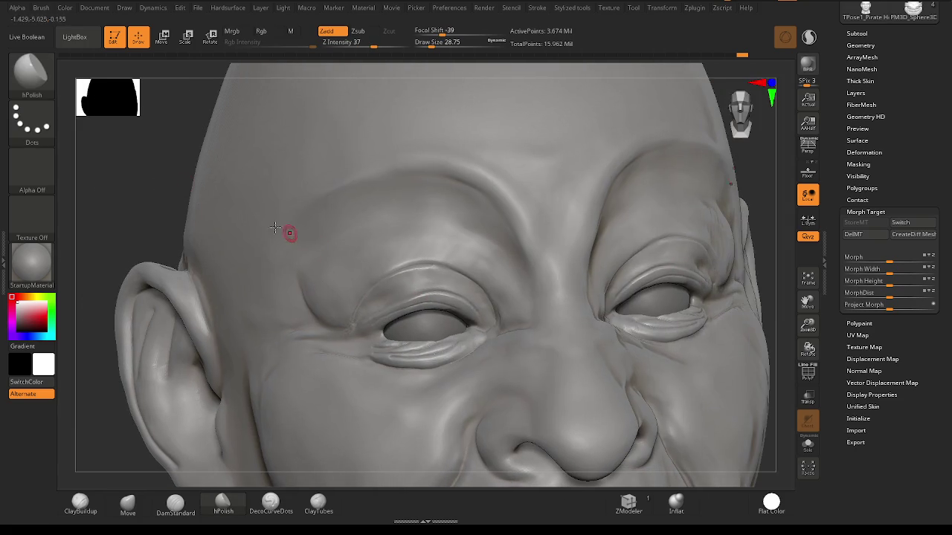
pyautogui.press('b')
pyautogui.click(377, 147)
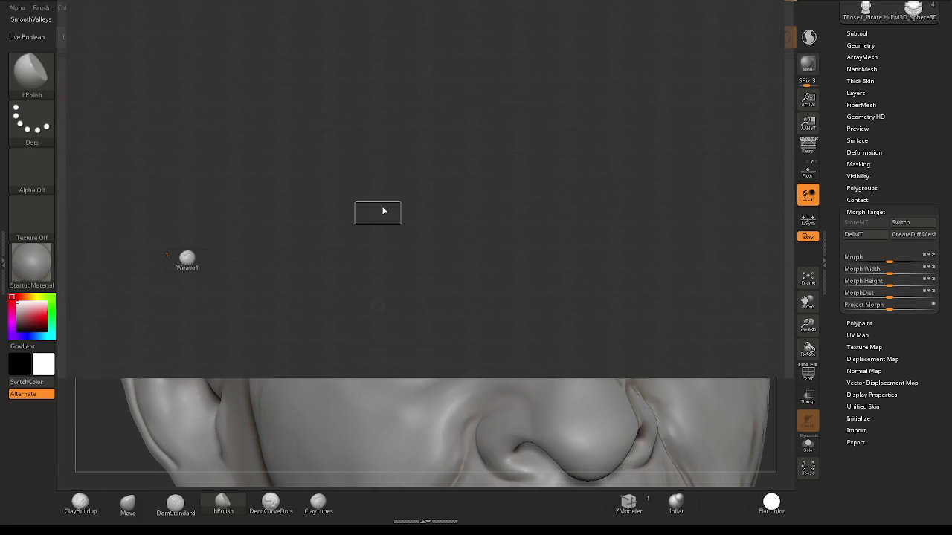
# Pick the Wrinkles brush and zoom in frontally on the eye's lids.
pyautogui.press('w')
pyautogui.press('r')
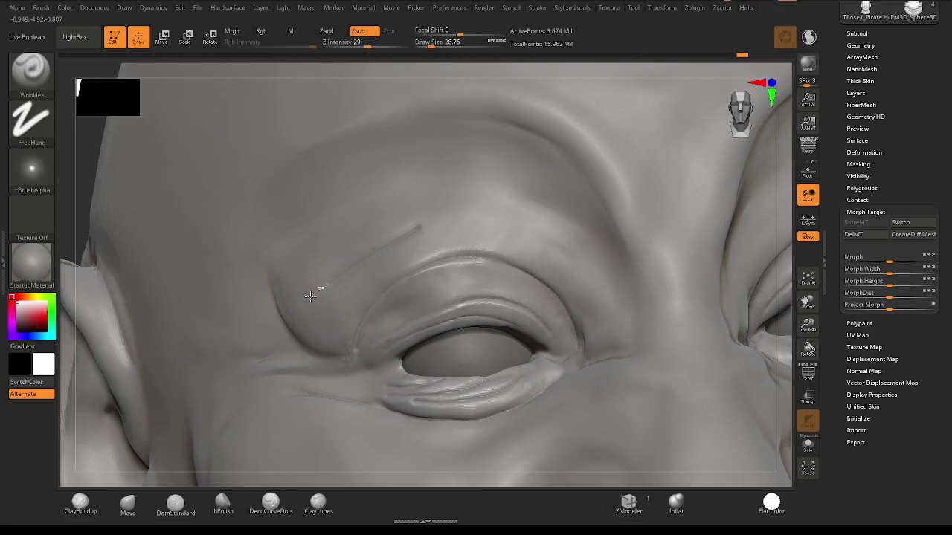
pyautogui.scroll(2, 414, 245)
pyautogui.scroll(2, 416, 300)
pyautogui.moveTo(416, 300); pyautogui.dragTo(361, 304, button='right')
pyautogui.scroll(2, 378, 314)
pyautogui.scroll(1, 379, 316)
pyautogui.press('space')
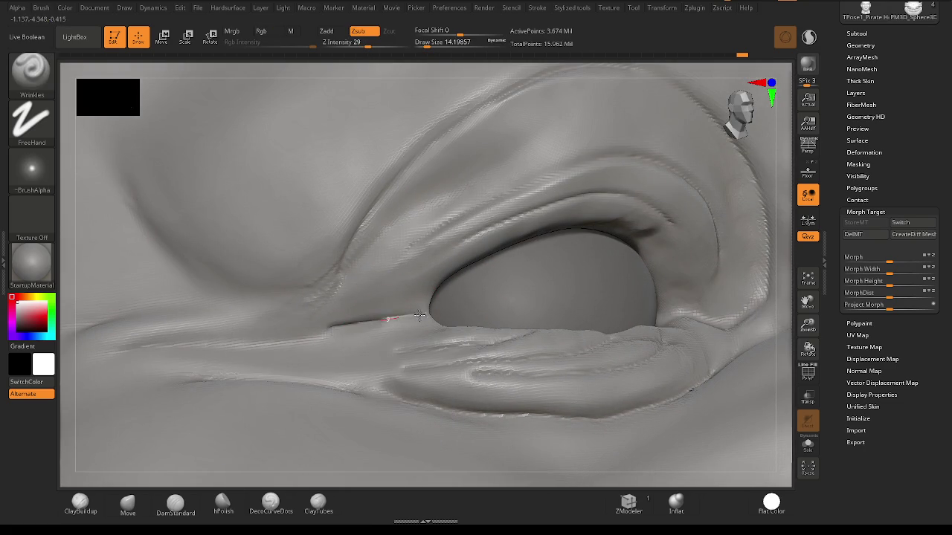
pyautogui.moveTo(412, 352)
pyautogui.mouseDown(button='right')
pyautogui.moveTo(365, 359)
pyautogui.moveTo(413, 374)
pyautogui.mouseUp(button='right')
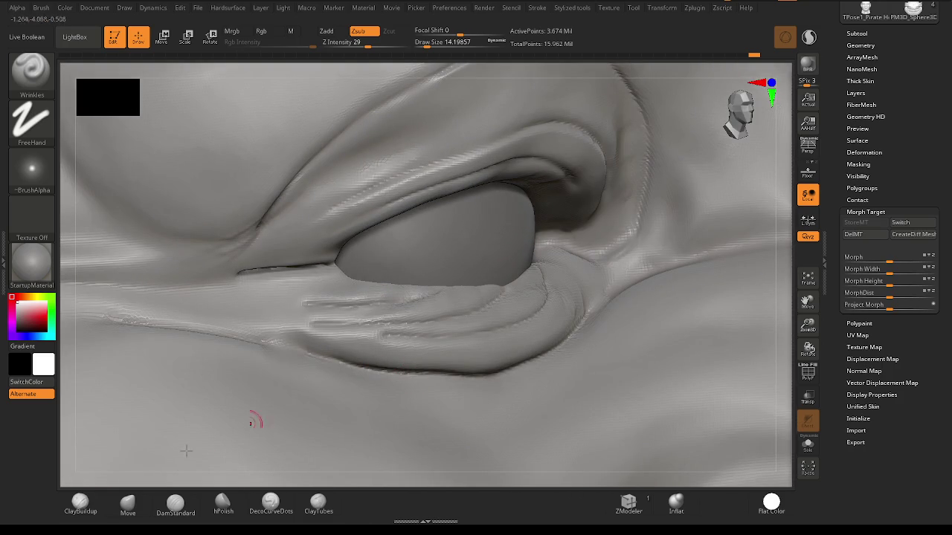
# Switch to the Move brush at a draw size of about 54.
pyautogui.click(123, 508)
pyautogui.moveTo(476, 281); pyautogui.dragTo(492, 270, button='right')
pyautogui.press('space')
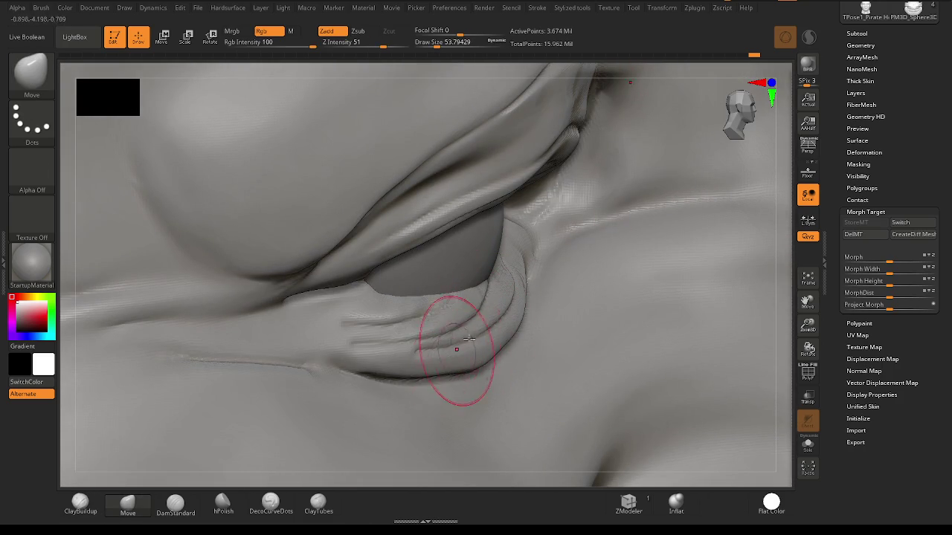
# With the Move brush at size 65, push the lower-lid fold up and outward.
pyautogui.press('space')
pyautogui.moveTo(416, 362); pyautogui.dragTo(425, 356)
pyautogui.moveTo(499, 332); pyautogui.dragTo(509, 312)
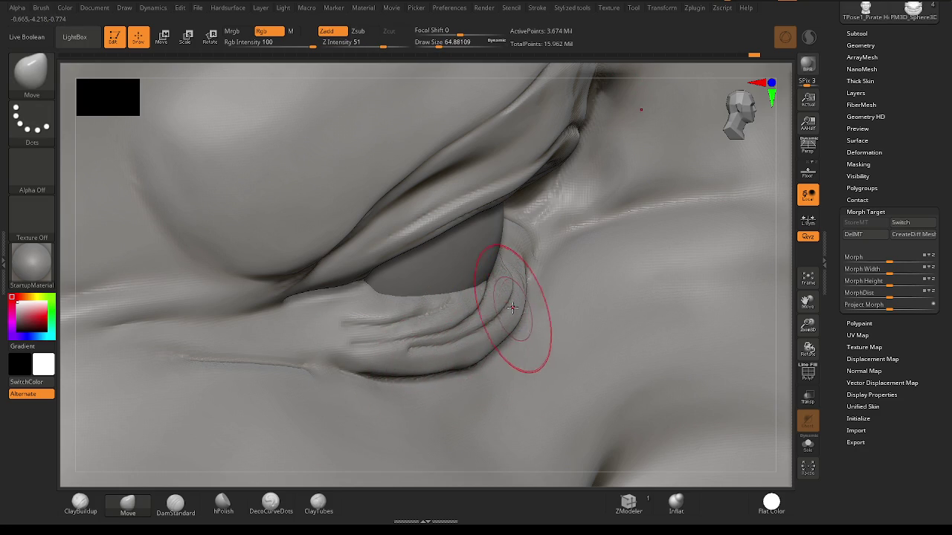
# Frame the eye frontally and show the brush library filtered to W brushes.
pyautogui.moveTo(393, 372)
pyautogui.mouseDown(button='right')
pyautogui.moveTo(414, 316)
pyautogui.moveTo(424, 361)
pyautogui.mouseUp(button='right')
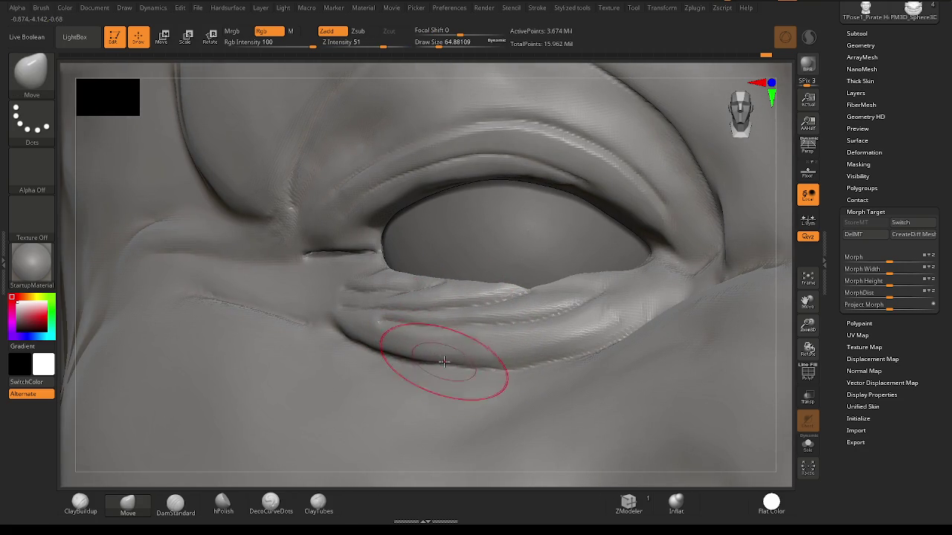
pyautogui.keyDown('alt'); pyautogui.moveTo(488, 334); pyautogui.dragTo(563, 386, button='right'); pyautogui.keyUp('alt')
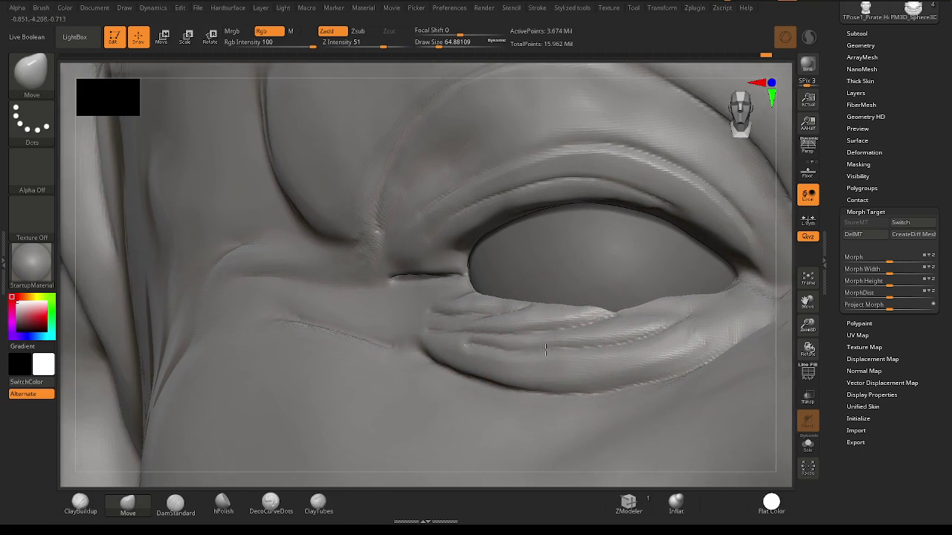
pyautogui.moveTo(573, 334); pyautogui.dragTo(435, 325, button='right')
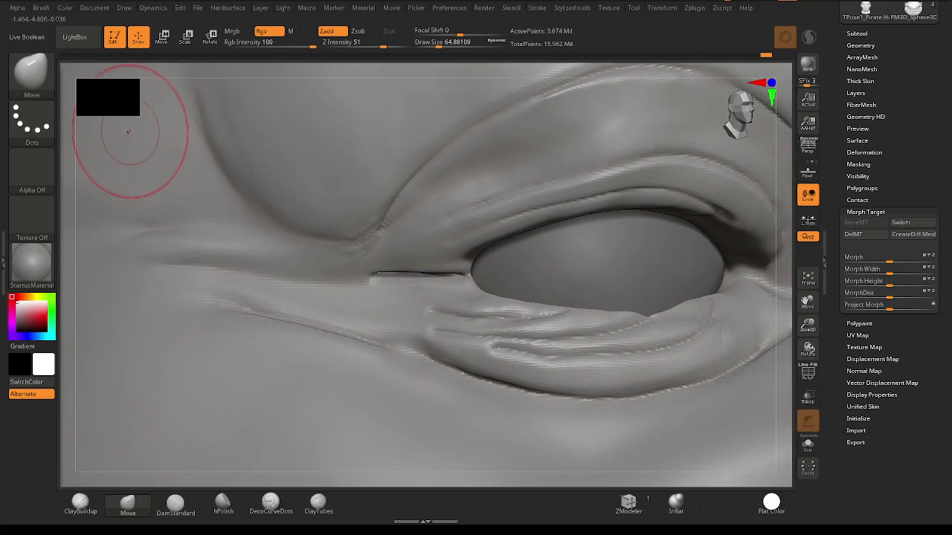
pyautogui.click(31, 71)
pyautogui.click(419, 197)
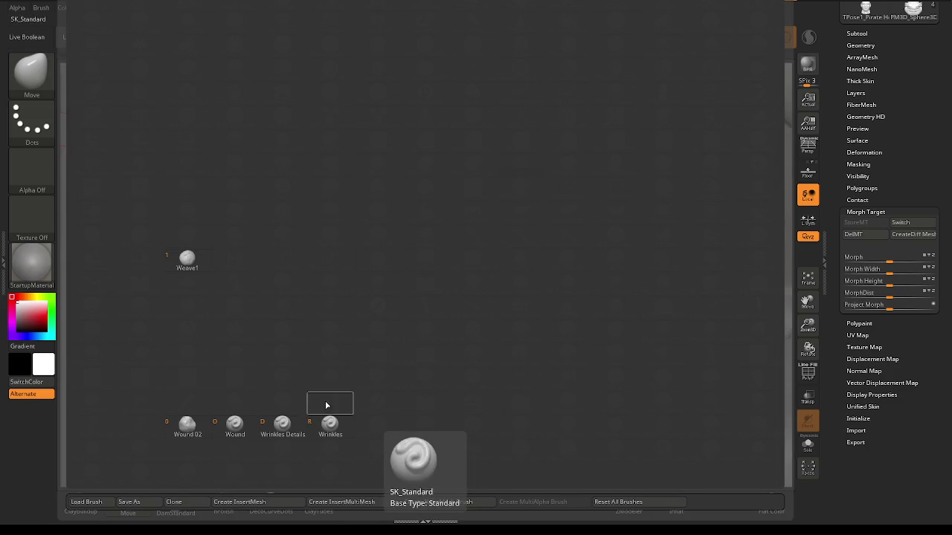
# With the Wrinkles brush, carve a crease along the upper-lid arc.
pyautogui.press('space')
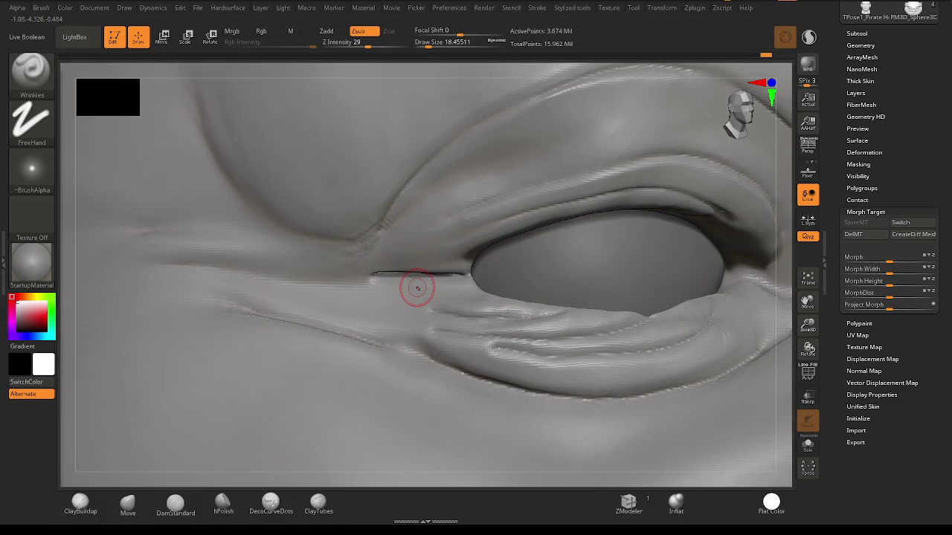
pyautogui.moveTo(446, 310); pyautogui.dragTo(385, 317, button='right')
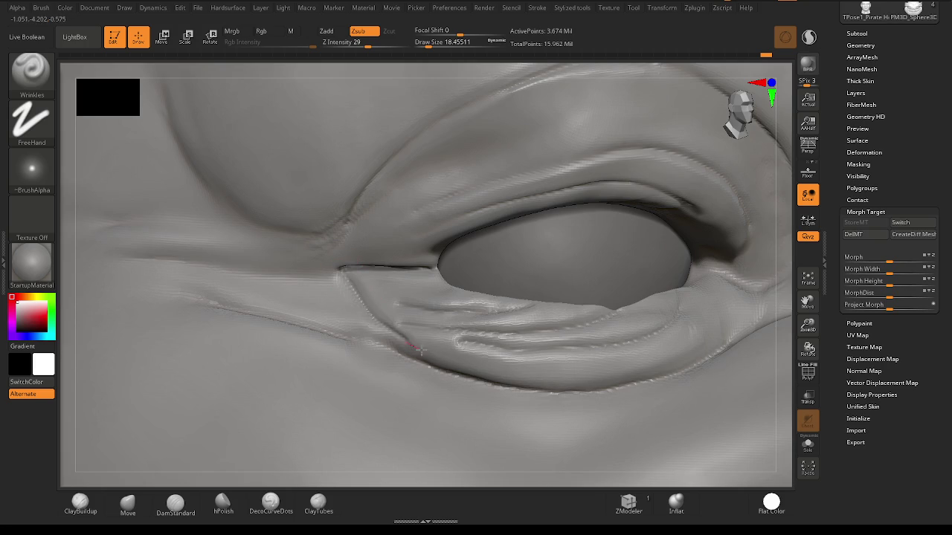
pyautogui.press('ctrl')
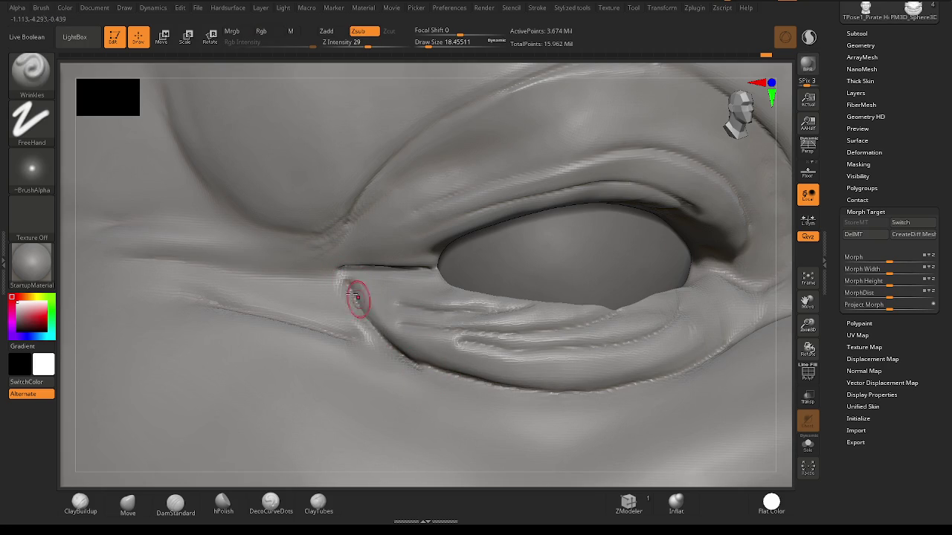
pyautogui.moveTo(350, 318); pyautogui.dragTo(397, 298, button='right')
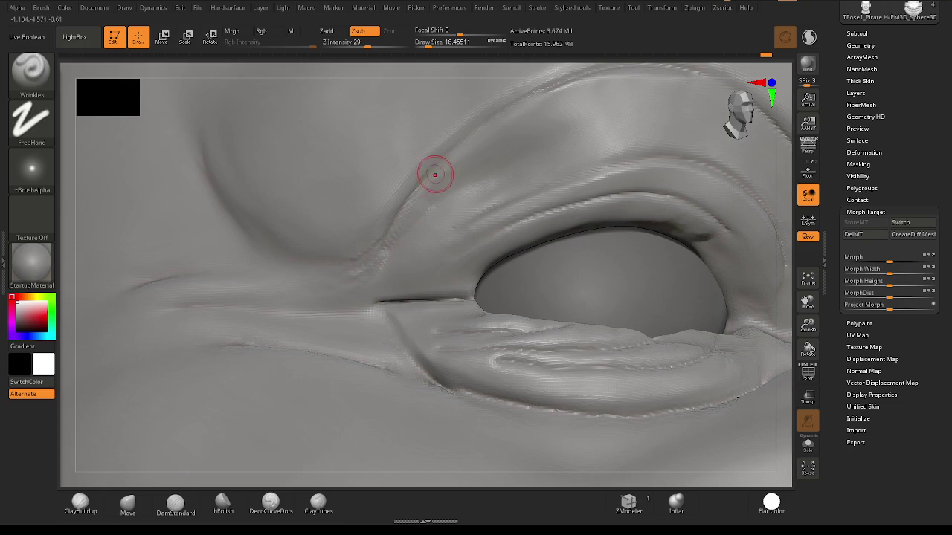
pyautogui.moveTo(452, 223)
pyautogui.mouseDown(button='right')
pyautogui.moveTo(404, 297)
pyautogui.moveTo(355, 330)
pyautogui.mouseUp(button='right')
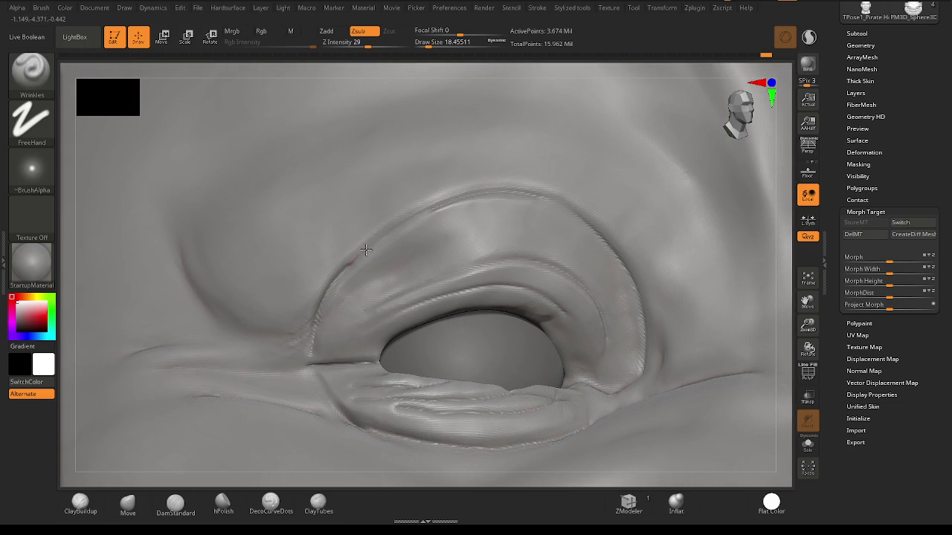
pyautogui.moveTo(568, 243); pyautogui.dragTo(376, 348)
# Deepen the crease down the upper-lid curve and smooth its edges.
pyautogui.moveTo(318, 369)
pyautogui.keyDown('alt'); pyautogui.mouseDown(button='right')
pyautogui.moveTo(418, 316)
pyautogui.moveTo(434, 211)
pyautogui.mouseUp(button='right'); pyautogui.keyUp('alt')
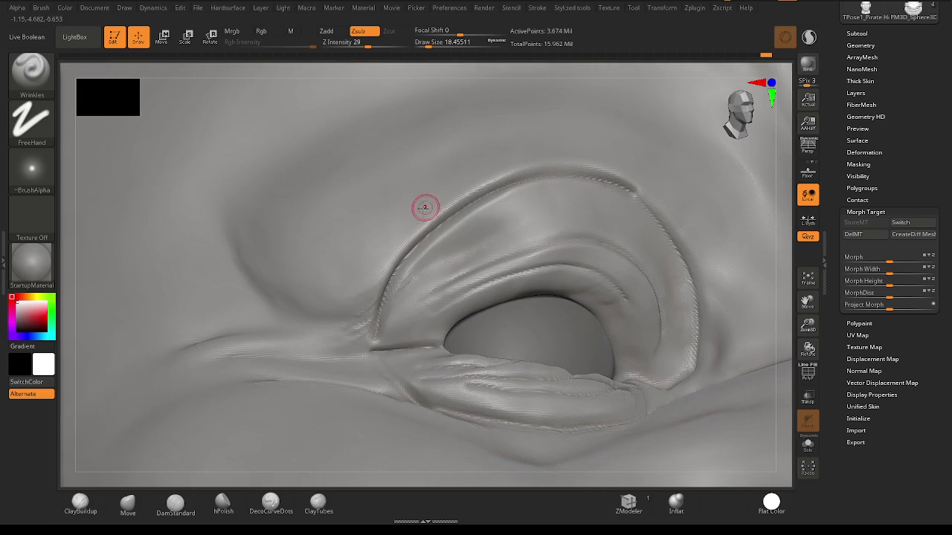
pyautogui.moveTo(419, 213)
pyautogui.mouseDown()
pyautogui.moveTo(394, 230)
pyautogui.moveTo(358, 298)
pyautogui.moveTo(357, 361)
pyautogui.mouseUp()
pyautogui.press('shift')
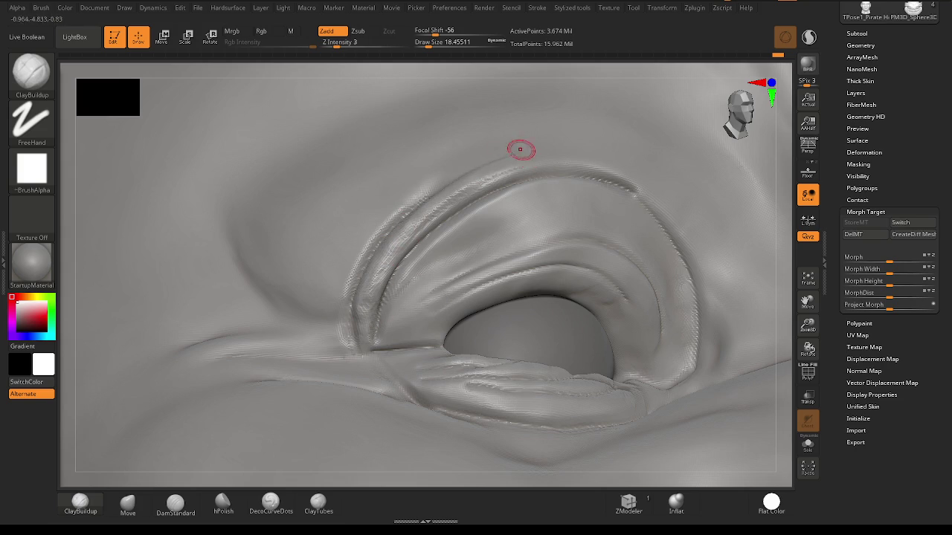
pyautogui.press('shift')
pyautogui.keyDown('shift'); pyautogui.moveTo(488, 174); pyautogui.dragTo(363, 352); pyautogui.keyUp('shift')
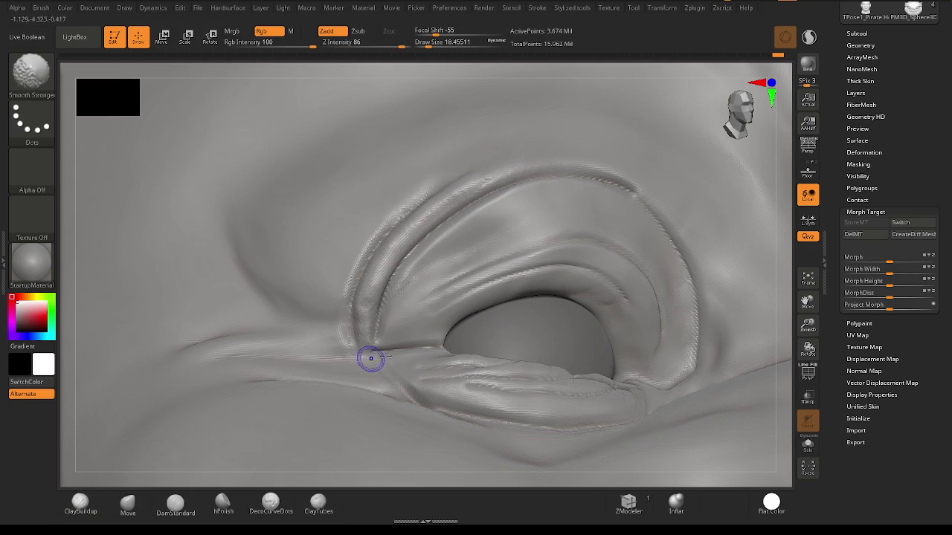
# At brush size about 41, hatch diagonal clay strokes beside the inner eye corner, then smooth them.
pyautogui.press('ctrl')
pyautogui.moveTo(364, 352)
pyautogui.mouseDown(button='right')
pyautogui.moveTo(516, 347)
pyautogui.moveTo(495, 363)
pyautogui.moveTo(456, 304)
pyautogui.moveTo(463, 315)
pyautogui.mouseUp(button='right')
pyautogui.press('space')
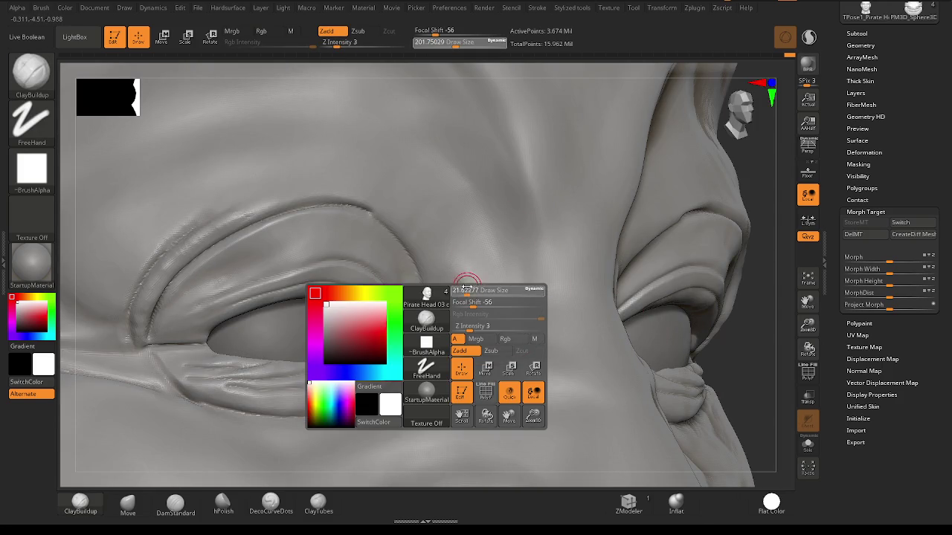
pyautogui.moveTo(461, 327); pyautogui.dragTo(448, 272)
pyautogui.moveTo(454, 349)
pyautogui.mouseDown()
pyautogui.moveTo(434, 226)
pyautogui.moveTo(464, 317)
pyautogui.mouseUp()
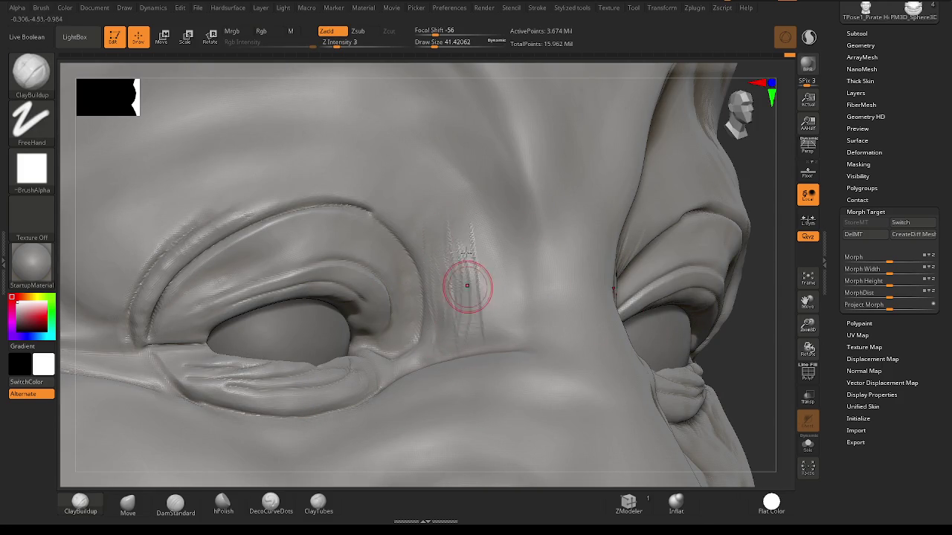
pyautogui.moveTo(463, 215); pyautogui.dragTo(509, 320)
pyautogui.moveTo(434, 186); pyautogui.dragTo(503, 316)
pyautogui.moveTo(402, 185); pyautogui.dragTo(475, 320)
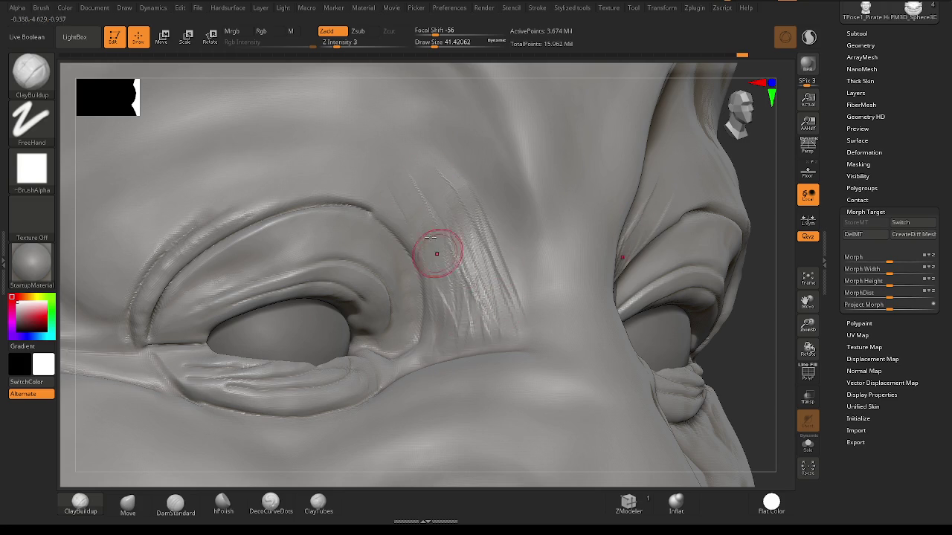
pyautogui.moveTo(407, 175)
pyautogui.mouseDown()
pyautogui.moveTo(483, 316)
pyautogui.moveTo(488, 248)
pyautogui.mouseUp()
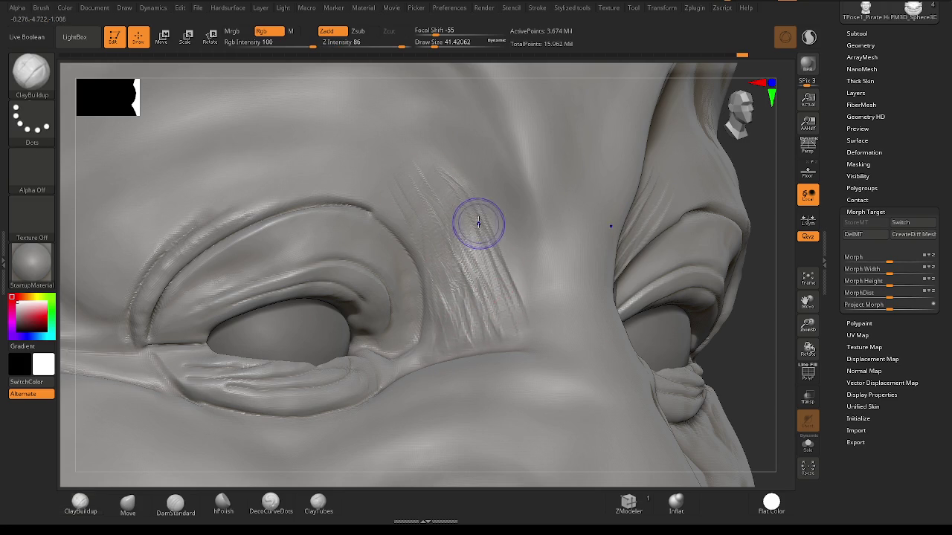
pyautogui.keyDown('shift'); pyautogui.moveTo(407, 188); pyautogui.dragTo(446, 325); pyautogui.keyUp('shift')
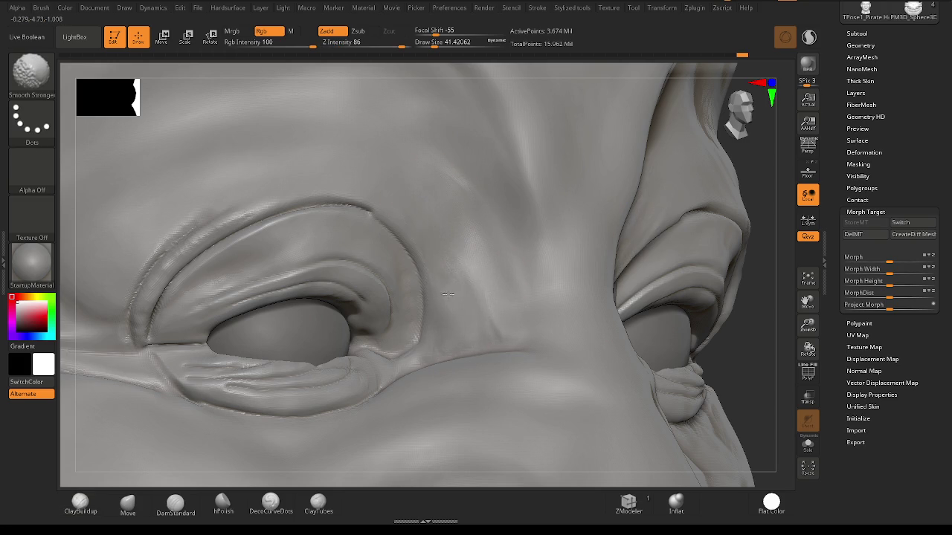
# Add a closer set of diagonal clay strokes above the inner corner and soften them.
pyautogui.press('space')
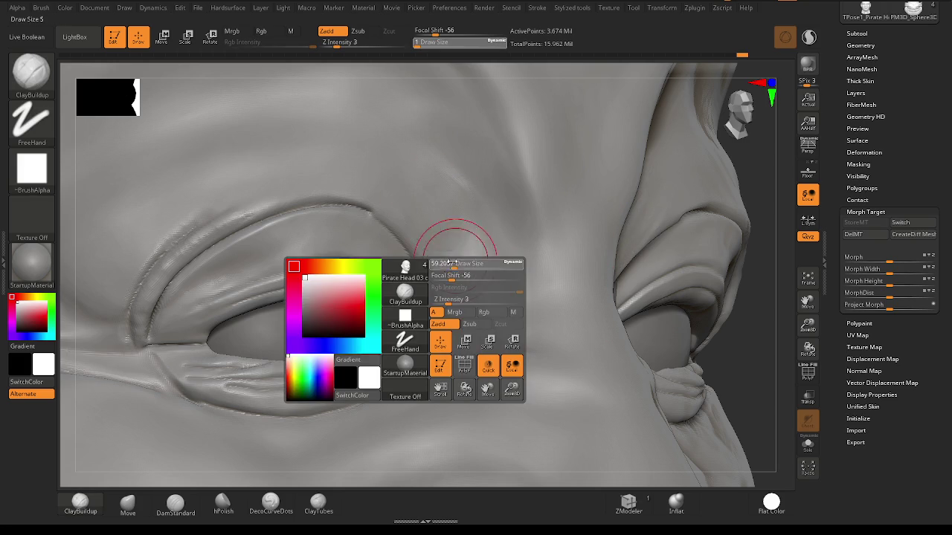
pyautogui.moveTo(543, 258)
pyautogui.mouseDown(button='right')
pyautogui.moveTo(507, 275)
pyautogui.moveTo(484, 216)
pyautogui.mouseUp(button='right')
pyautogui.moveTo(483, 211); pyautogui.dragTo(524, 298)
pyautogui.moveTo(469, 189)
pyautogui.mouseDown()
pyautogui.moveTo(520, 283)
pyautogui.moveTo(507, 288)
pyautogui.mouseUp()
pyautogui.moveTo(481, 180); pyautogui.dragTo(517, 249)
pyautogui.moveTo(483, 156); pyautogui.dragTo(525, 264)
pyautogui.moveTo(469, 186); pyautogui.dragTo(526, 309)
pyautogui.press('shift')
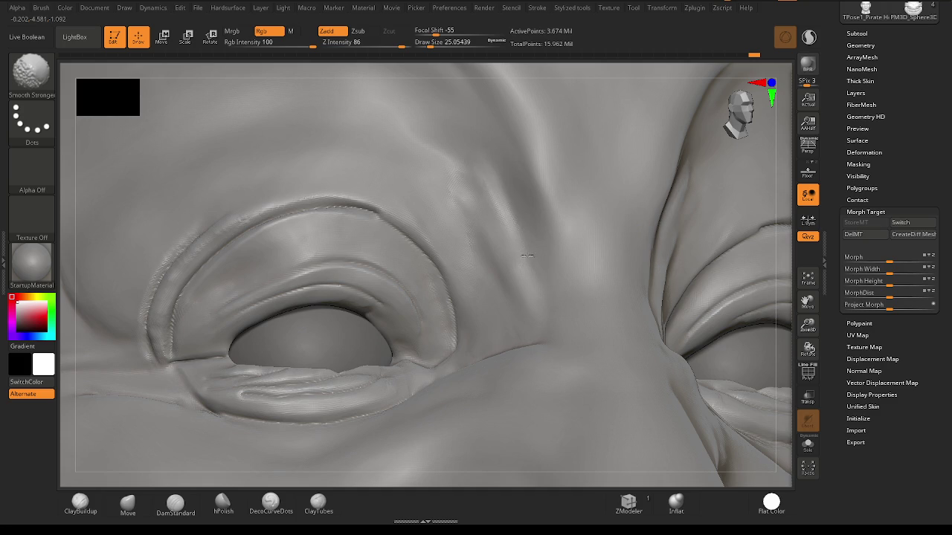
pyautogui.keyDown('shift'); pyautogui.moveTo(528, 320); pyautogui.dragTo(493, 240); pyautogui.keyUp('shift')
# Lay new diagonal strokes above the corner and smooth them into the skin.
pyautogui.press('space')
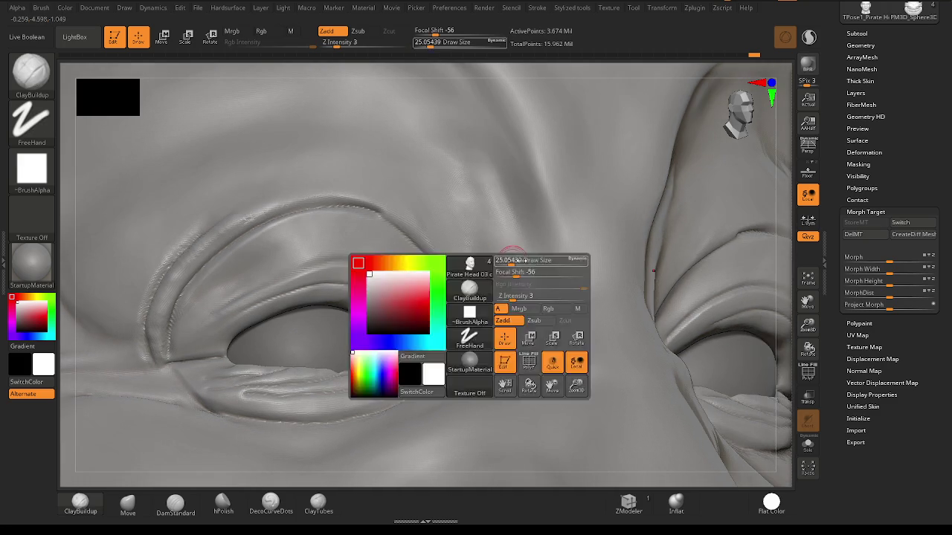
pyautogui.moveTo(476, 190); pyautogui.dragTo(547, 300)
pyautogui.moveTo(452, 179); pyautogui.dragTo(542, 316)
pyautogui.moveTo(426, 152)
pyautogui.mouseDown()
pyautogui.moveTo(442, 185)
pyautogui.moveTo(508, 237)
pyautogui.mouseUp()
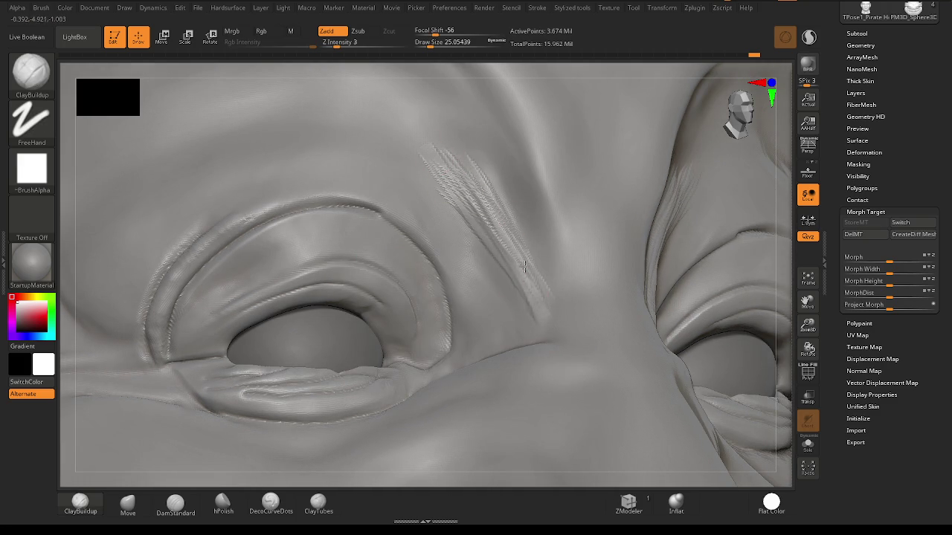
pyautogui.press('shift')
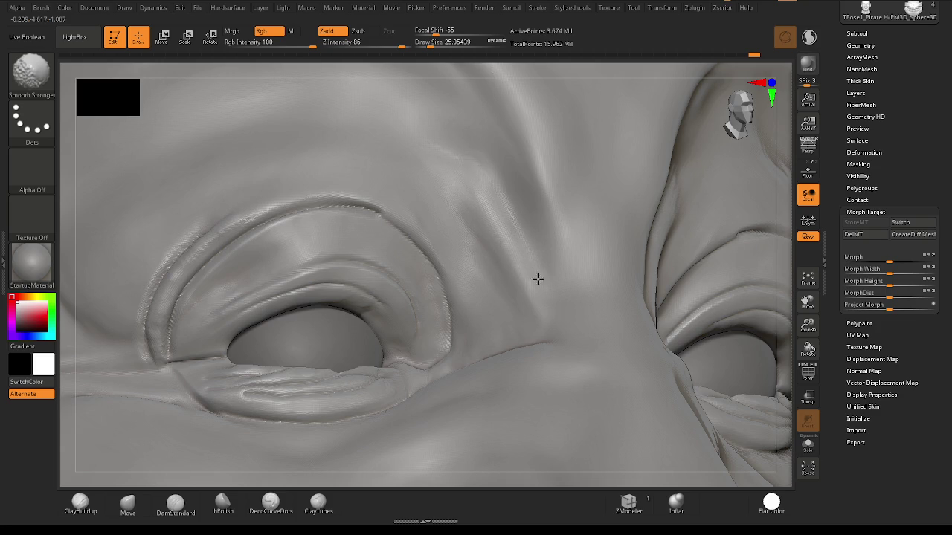
pyautogui.moveTo(533, 296)
pyautogui.mouseDown(button='right')
pyautogui.moveTo(515, 302)
pyautogui.moveTo(542, 330)
pyautogui.mouseUp(button='right')
pyautogui.moveTo(612, 319)
pyautogui.keyDown('alt'); pyautogui.mouseDown(button='right')
pyautogui.moveTo(577, 311)
pyautogui.moveTo(545, 231)
pyautogui.mouseUp(button='right'); pyautogui.keyUp('alt')
pyautogui.press('shift')
pyautogui.moveTo(543, 278)
pyautogui.keyDown('shift'); pyautogui.mouseDown(button='right')
pyautogui.moveTo(457, 403)
pyautogui.moveTo(510, 298)
pyautogui.moveTo(467, 278)
pyautogui.moveTo(456, 287)
pyautogui.moveTo(106, 132)
pyautogui.mouseUp(button='right'); pyautogui.keyUp('shift')
# Choose the Wrinkles brush, cut its draw size to about 16.97, and view the whole face frontally.
pyautogui.press('b')
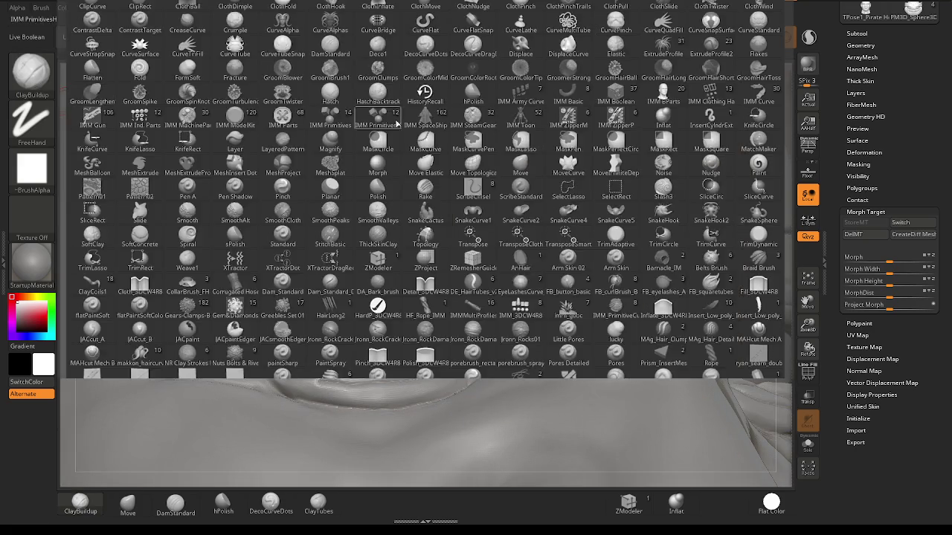
pyautogui.press('w')
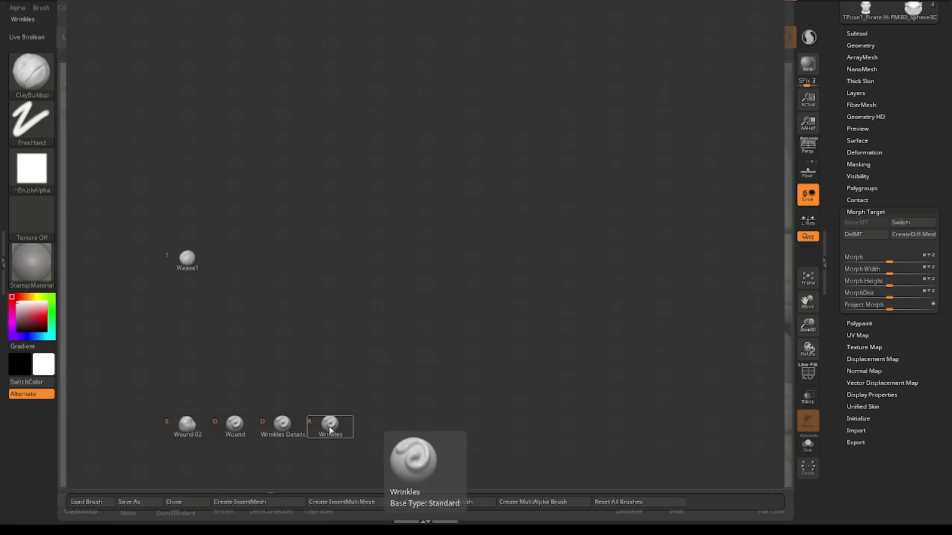
pyautogui.click(330, 430)
pyautogui.press('space')
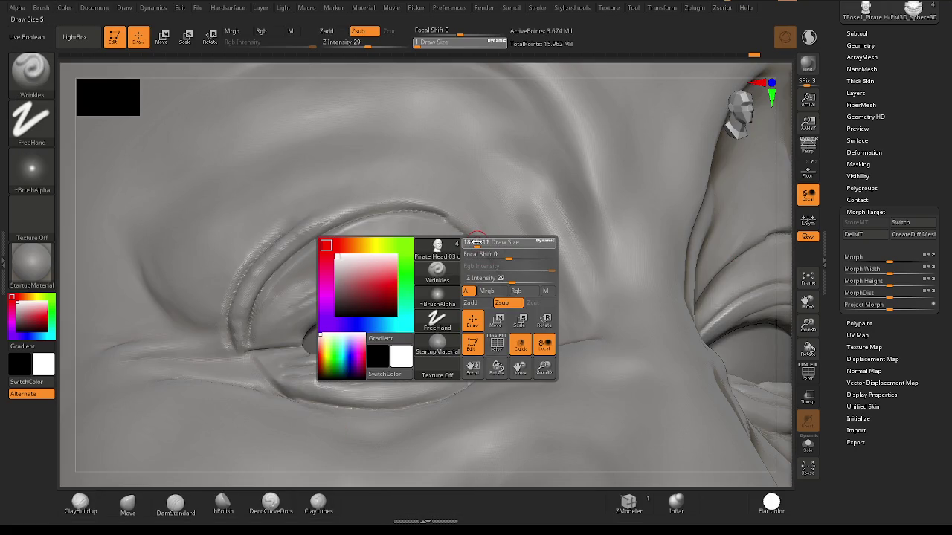
pyautogui.moveTo(476, 241); pyautogui.dragTo(480, 238)
pyautogui.keyDown('ctrl'); pyautogui.moveTo(480, 238); pyautogui.dragTo(486, 219, button='right'); pyautogui.keyUp('ctrl')
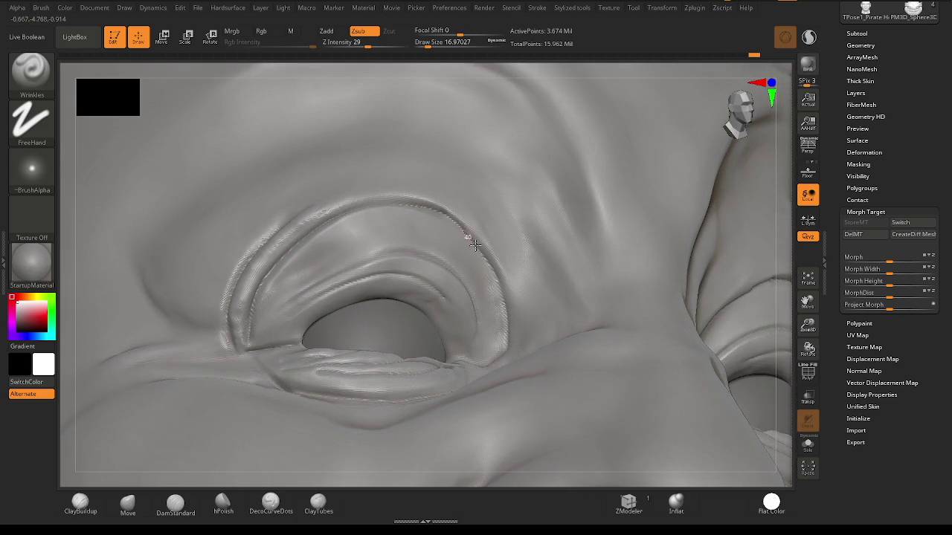
pyautogui.moveTo(513, 275)
pyautogui.mouseDown(button='right')
pyautogui.moveTo(493, 329)
pyautogui.moveTo(553, 336)
pyautogui.moveTo(468, 272)
pyautogui.moveTo(435, 266)
pyautogui.mouseUp(button='right')
pyautogui.press('space')
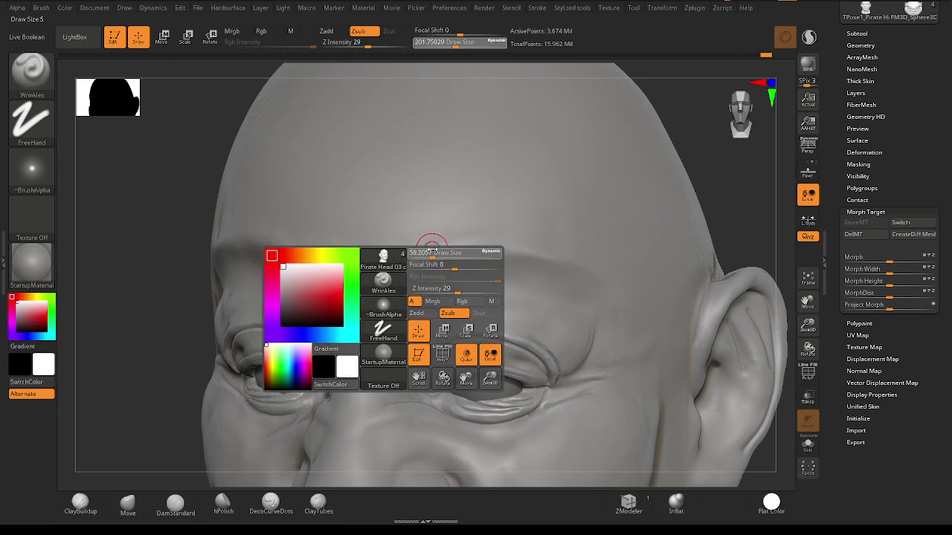
# Switch to ClayBuildup and raise arching ridges along both brows.
pyautogui.moveTo(431, 253); pyautogui.dragTo(416, 248)
pyautogui.press('b')
pyautogui.press('c')
pyautogui.press('b')
pyautogui.moveTo(473, 222)
pyautogui.mouseDown()
pyautogui.moveTo(401, 261)
pyautogui.moveTo(535, 240)
pyautogui.mouseUp()
pyautogui.moveTo(439, 257); pyautogui.dragTo(602, 268)
pyautogui.moveTo(550, 246)
pyautogui.mouseDown()
pyautogui.moveTo(401, 267)
pyautogui.moveTo(375, 327)
pyautogui.mouseUp()
pyautogui.moveTo(416, 257); pyautogui.dragTo(501, 240)
pyautogui.press('shift')
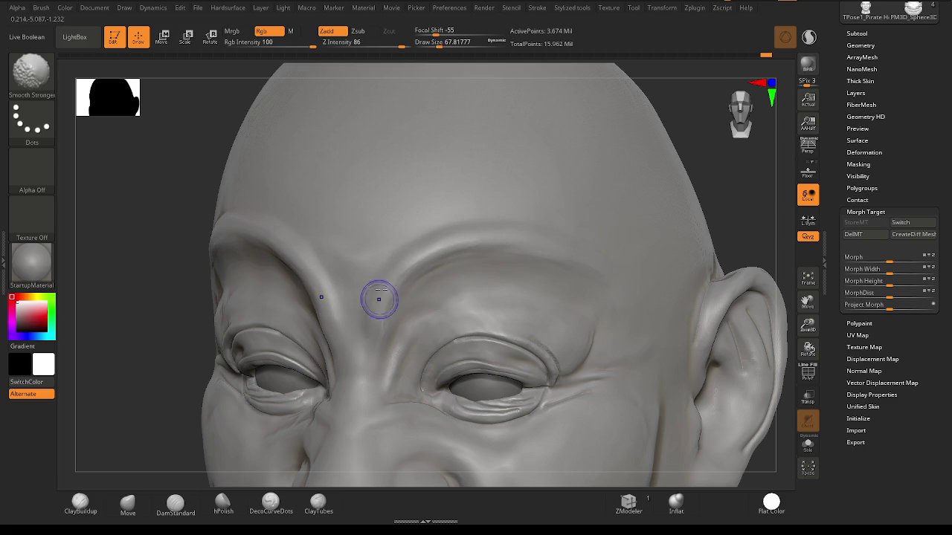
# Carve vertical frown creases between the brows and smooth them into the forehead.
pyautogui.moveTo(148, 223); pyautogui.dragTo(253, 223)
pyautogui.moveTo(376, 287); pyautogui.dragTo(368, 331)
pyautogui.moveTo(342, 290); pyautogui.dragTo(361, 301)
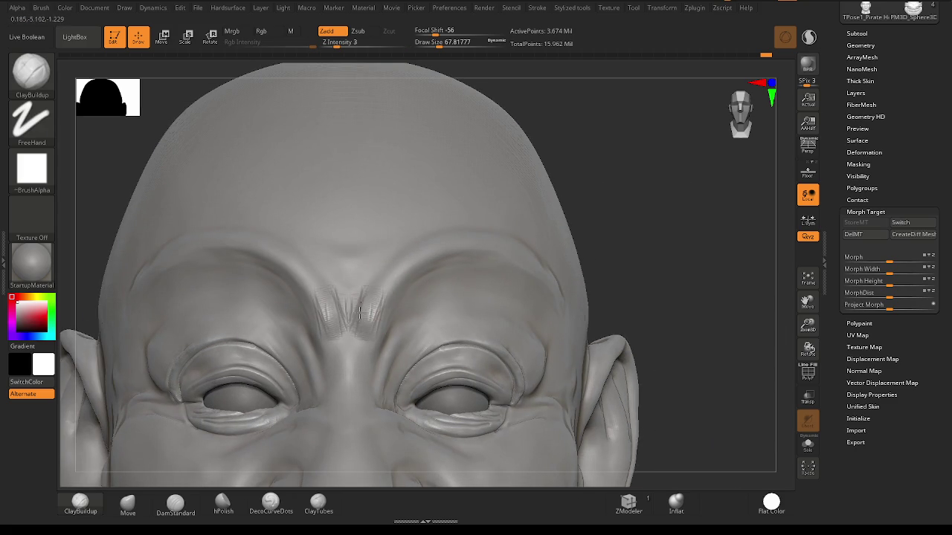
pyautogui.press('shift')
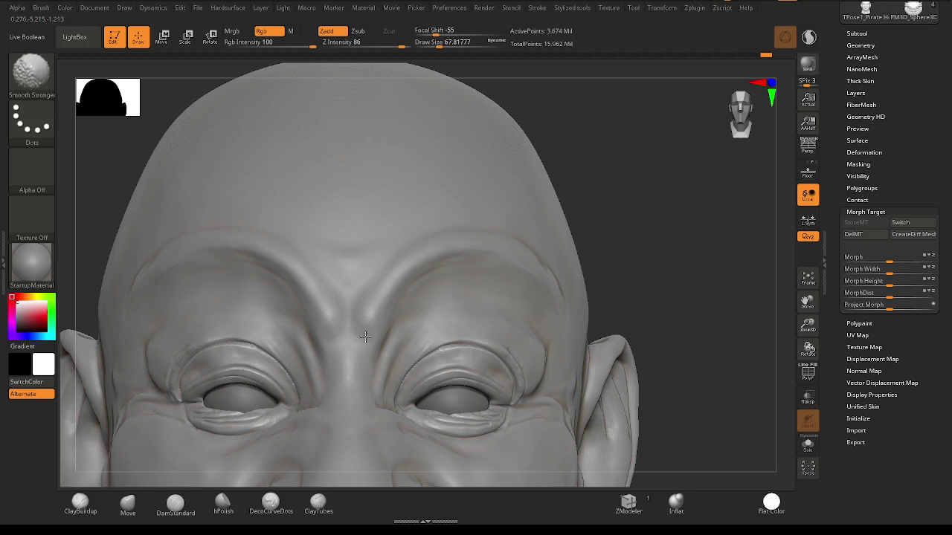
pyautogui.moveTo(372, 314); pyautogui.dragTo(350, 372)
pyautogui.press('shift')
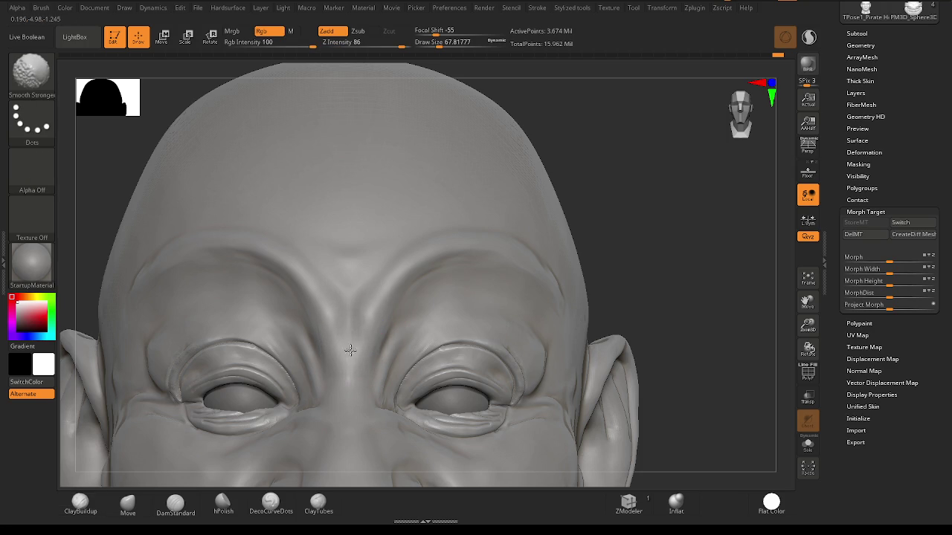
pyautogui.moveTo(325, 304); pyautogui.dragTo(370, 305)
pyautogui.press('shift')
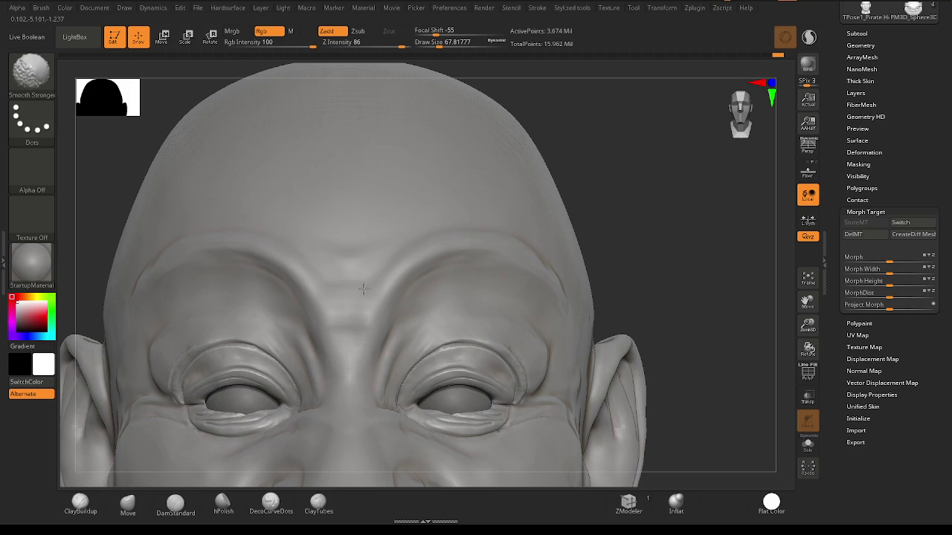
pyautogui.keyDown('shift'); pyautogui.moveTo(362, 329); pyautogui.dragTo(349, 351); pyautogui.keyUp('shift')
# Smooth around the eye from a left three-quarter view, then frame the whole head frontally.
pyautogui.moveTo(369, 278)
pyautogui.keyDown('alt'); pyautogui.mouseDown(button='right')
pyautogui.moveTo(448, 330)
pyautogui.moveTo(493, 322)
pyautogui.moveTo(483, 331)
pyautogui.mouseUp(button='right'); pyautogui.keyUp('alt')
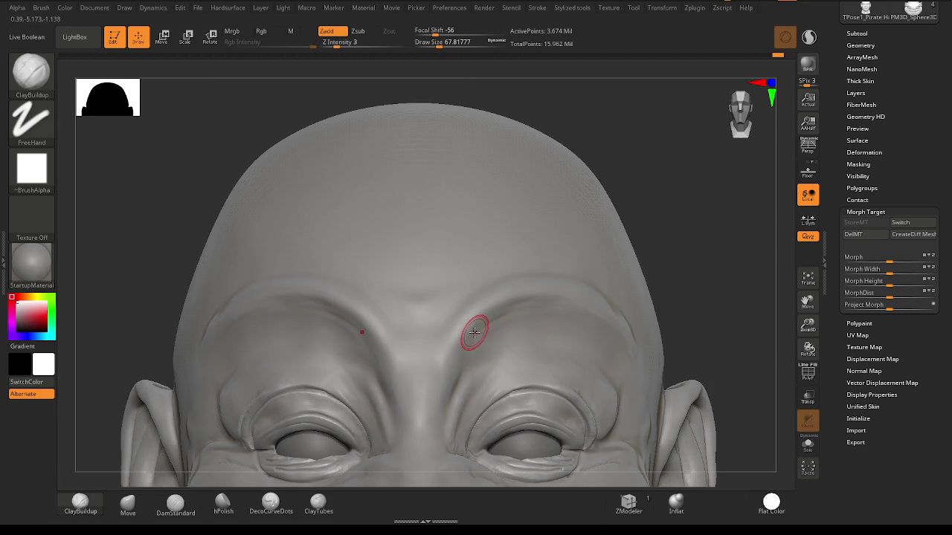
pyautogui.moveTo(475, 331)
pyautogui.keyDown('ctrl'); pyautogui.mouseDown(button='right')
pyautogui.moveTo(570, 314)
pyautogui.moveTo(569, 255)
pyautogui.moveTo(515, 238)
pyautogui.mouseUp(button='right'); pyautogui.keyUp('ctrl')
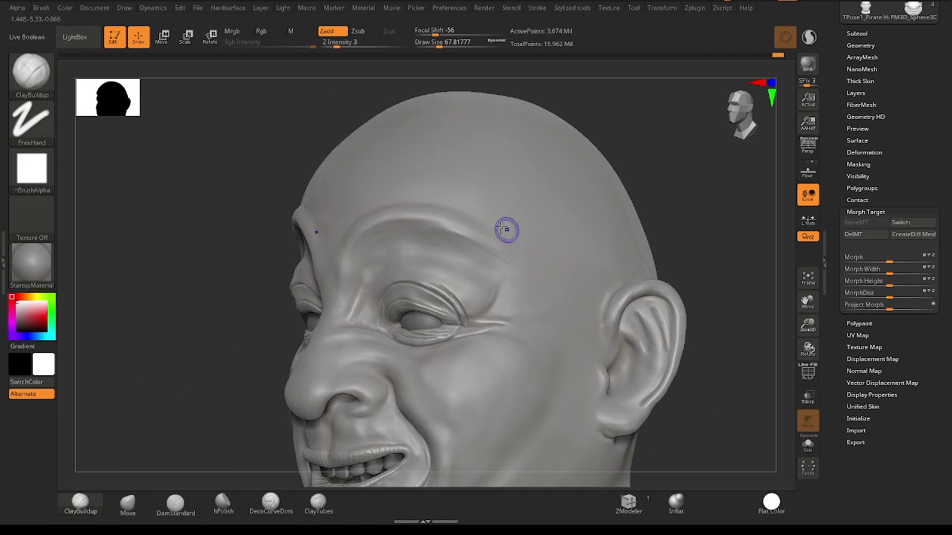
pyautogui.press('shift')
pyautogui.moveTo(533, 287)
pyautogui.mouseDown(button='right')
pyautogui.moveTo(516, 270)
pyautogui.moveTo(515, 282)
pyautogui.moveTo(483, 276)
pyautogui.moveTo(478, 293)
pyautogui.moveTo(538, 257)
pyautogui.mouseUp(button='right')
pyautogui.moveTo(324, 144)
pyautogui.keyDown('ctrl'); pyautogui.mouseDown(button='right')
pyautogui.moveTo(429, 314)
pyautogui.moveTo(457, 276)
pyautogui.moveTo(530, 308)
pyautogui.moveTo(514, 300)
pyautogui.moveTo(503, 255)
pyautogui.moveTo(468, 257)
pyautogui.moveTo(437, 240)
pyautogui.mouseUp(button='right'); pyautogui.keyUp('ctrl')
pyautogui.press('space')
pyautogui.press('shift')
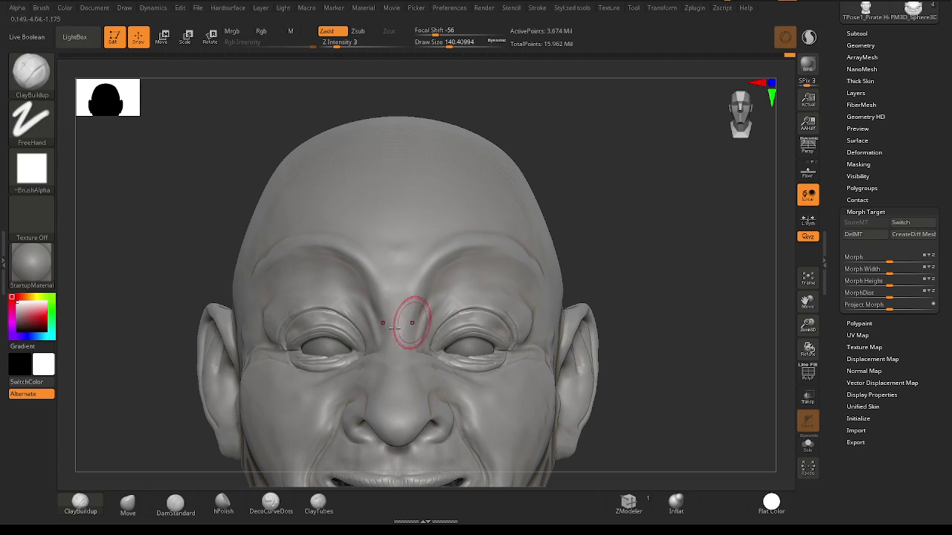
# Set the ClayBuildup draw size to 41.42 and smooth the ridge between the eyes.
pyautogui.keyDown('ctrl'); pyautogui.moveTo(405, 322); pyautogui.dragTo(446, 326, button='right'); pyautogui.keyUp('ctrl')
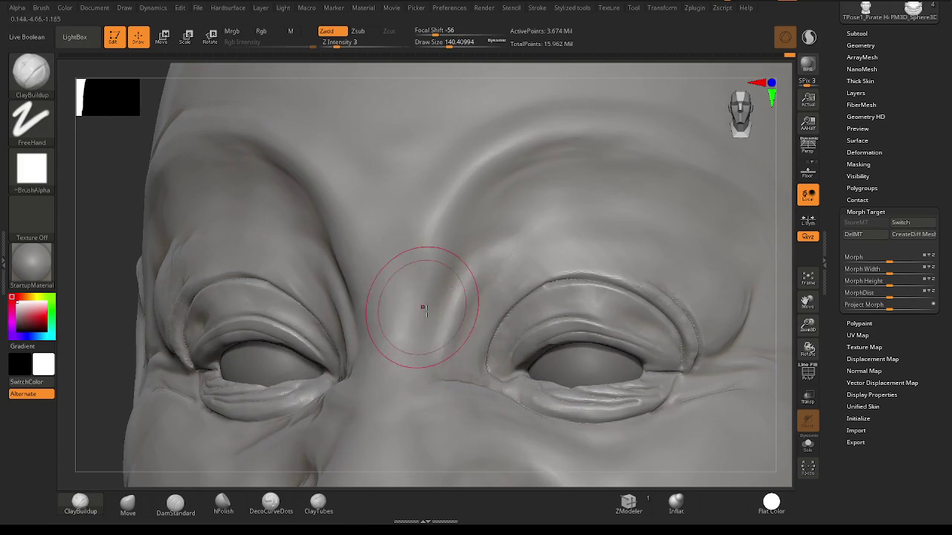
pyautogui.press('space')
pyautogui.moveTo(414, 330); pyautogui.dragTo(411, 329)
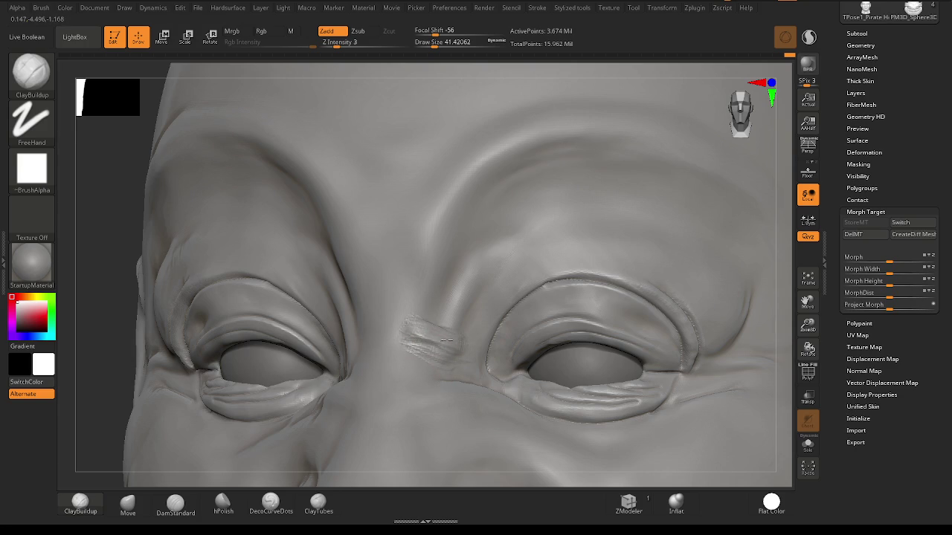
pyautogui.press('shift')
pyautogui.moveTo(469, 356)
pyautogui.keyDown('shift'); pyautogui.mouseDown()
pyautogui.moveTo(419, 341)
pyautogui.moveTo(431, 355)
pyautogui.mouseUp(); pyautogui.keyUp('shift')
# Add a clay stroke on the nose bridge, then carve and soften a crease below the eye.
pyautogui.moveTo(425, 319)
pyautogui.mouseDown(button='right')
pyautogui.moveTo(433, 332)
pyautogui.moveTo(424, 333)
pyautogui.mouseUp(button='right')
pyautogui.moveTo(397, 362)
pyautogui.mouseDown()
pyautogui.moveTo(451, 312)
pyautogui.moveTo(438, 324)
pyautogui.mouseUp()
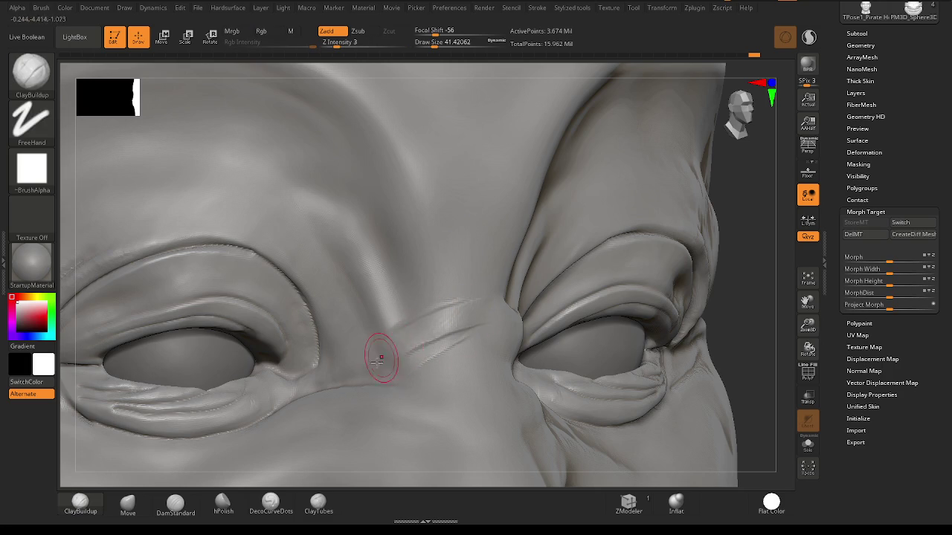
pyautogui.moveTo(414, 339)
pyautogui.keyDown('ctrl'); pyautogui.mouseDown(button='right')
pyautogui.moveTo(423, 339)
pyautogui.moveTo(378, 241)
pyautogui.mouseUp(button='right'); pyautogui.keyUp('ctrl')
pyautogui.moveTo(472, 292)
pyautogui.mouseDown(button='right')
pyautogui.moveTo(452, 324)
pyautogui.moveTo(357, 287)
pyautogui.mouseUp(button='right')
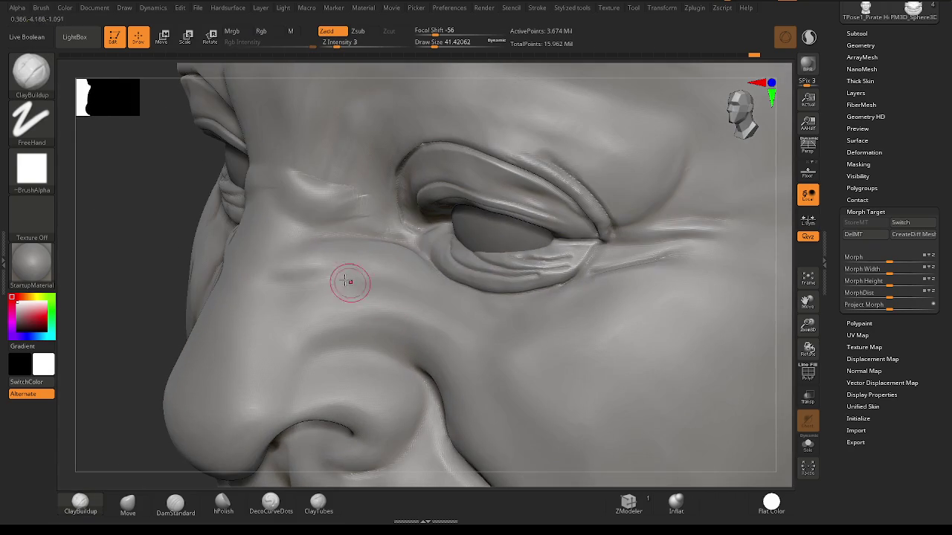
pyautogui.moveTo(297, 265); pyautogui.dragTo(401, 274)
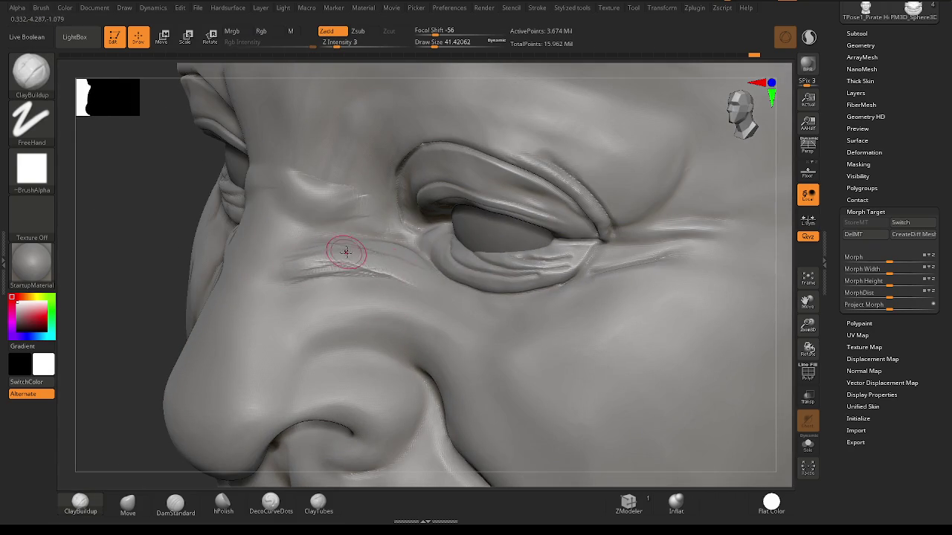
pyautogui.press('shift')
pyautogui.keyDown('shift'); pyautogui.moveTo(310, 254); pyautogui.dragTo(427, 285); pyautogui.keyUp('shift')
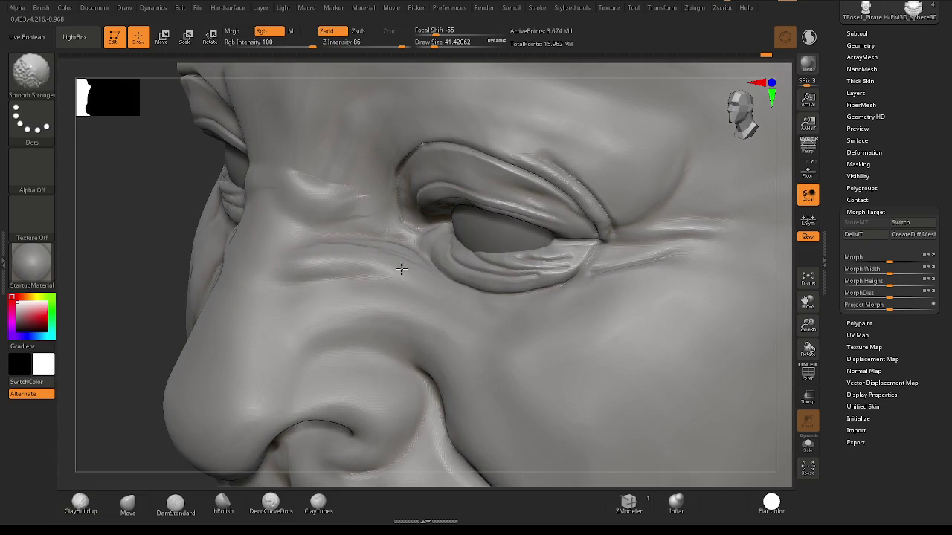
# Build and deepen a crease along the side of the nose, then smooth it into the cheek.
pyautogui.moveTo(316, 316); pyautogui.dragTo(276, 365)
pyautogui.moveTo(294, 327)
pyautogui.mouseDown()
pyautogui.moveTo(264, 373)
pyautogui.moveTo(265, 329)
pyautogui.moveTo(266, 339)
pyautogui.moveTo(335, 308)
pyautogui.moveTo(398, 329)
pyautogui.mouseUp()
pyautogui.moveTo(330, 312); pyautogui.dragTo(414, 338)
pyautogui.moveTo(297, 301)
pyautogui.keyDown('shift'); pyautogui.mouseDown()
pyautogui.moveTo(278, 375)
pyautogui.moveTo(334, 318)
pyautogui.mouseUp(); pyautogui.keyUp('shift')
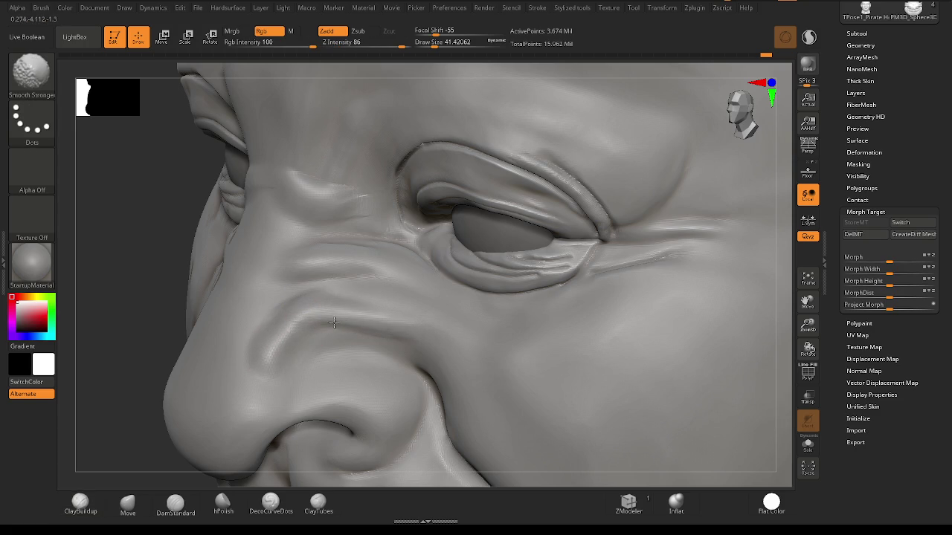
pyautogui.moveTo(255, 380)
pyautogui.mouseDown(button='right')
pyautogui.moveTo(342, 333)
pyautogui.moveTo(384, 325)
pyautogui.moveTo(335, 351)
pyautogui.moveTo(450, 334)
pyautogui.moveTo(463, 317)
pyautogui.moveTo(461, 276)
pyautogui.moveTo(489, 291)
pyautogui.moveTo(521, 291)
pyautogui.moveTo(482, 301)
pyautogui.moveTo(505, 327)
pyautogui.moveTo(499, 361)
pyautogui.moveTo(552, 304)
pyautogui.mouseUp(button='right')
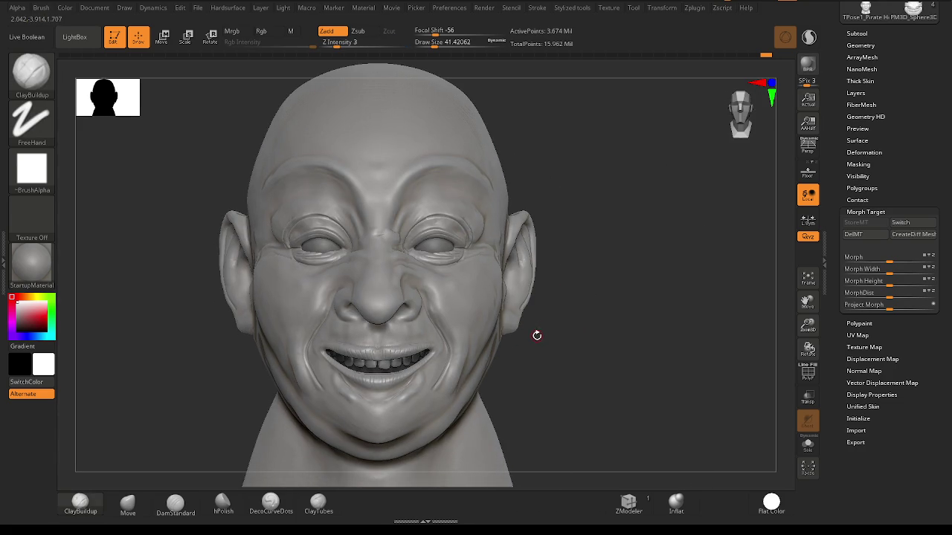
# Sculpt parallel creases above the left eyelid and smooth some of them away.
pyautogui.moveTo(535, 342)
pyautogui.mouseDown(button='right')
pyautogui.moveTo(461, 371)
pyautogui.moveTo(521, 339)
pyautogui.moveTo(519, 329)
pyautogui.moveTo(478, 327)
pyautogui.moveTo(503, 334)
pyautogui.moveTo(478, 243)
pyautogui.moveTo(511, 311)
pyautogui.moveTo(454, 275)
pyautogui.moveTo(509, 297)
pyautogui.moveTo(531, 270)
pyautogui.mouseUp(button='right')
pyautogui.moveTo(548, 261); pyautogui.dragTo(501, 304)
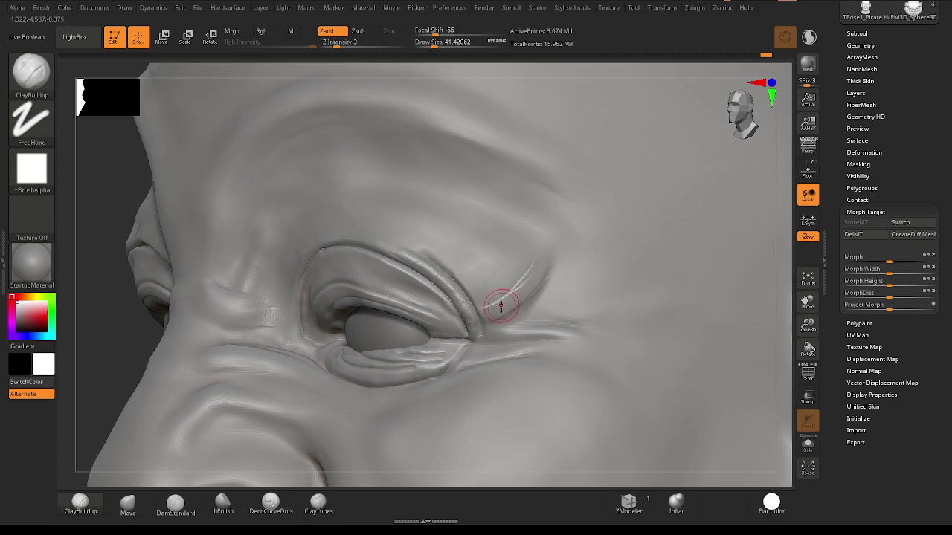
pyautogui.press('shift')
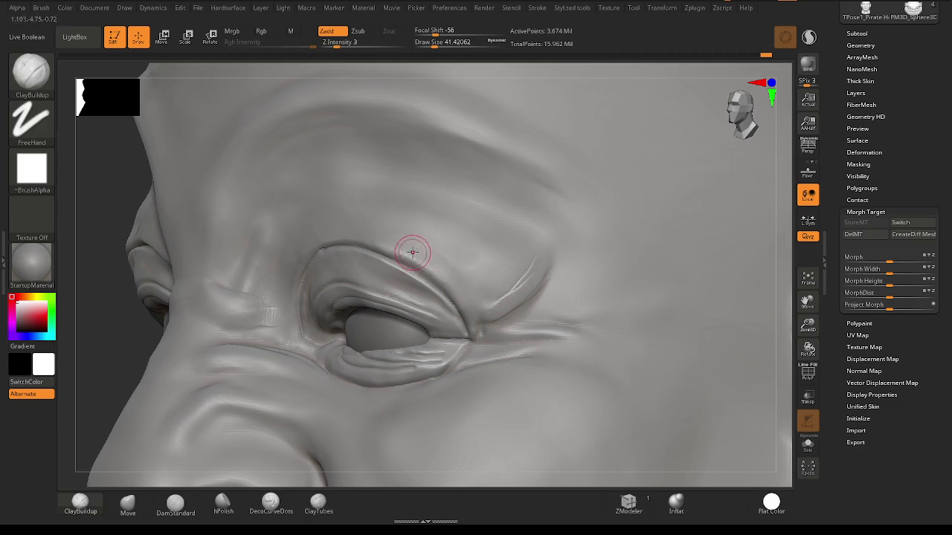
pyautogui.moveTo(514, 285); pyautogui.dragTo(545, 257)
pyautogui.moveTo(489, 272)
pyautogui.mouseDown()
pyautogui.moveTo(476, 253)
pyautogui.moveTo(428, 237)
pyautogui.moveTo(467, 265)
pyautogui.mouseUp()
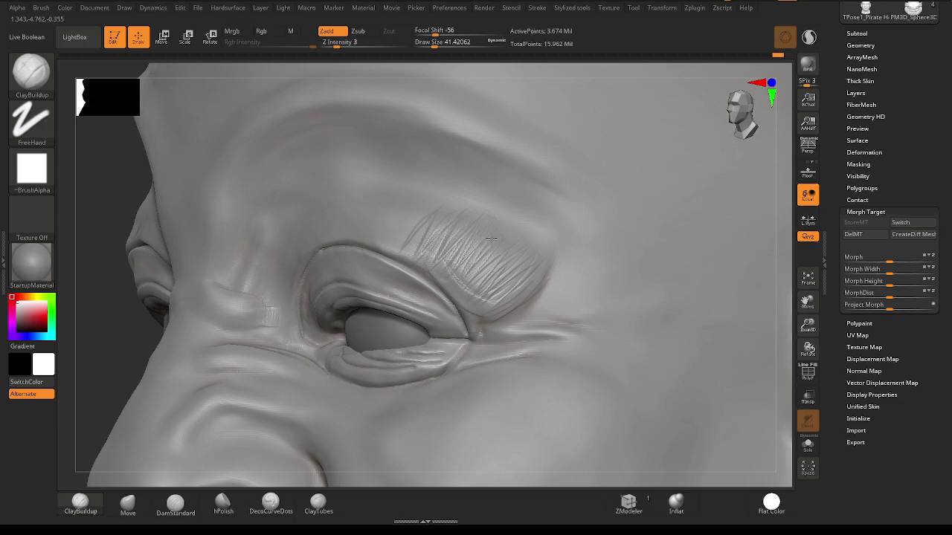
pyautogui.press('shift')
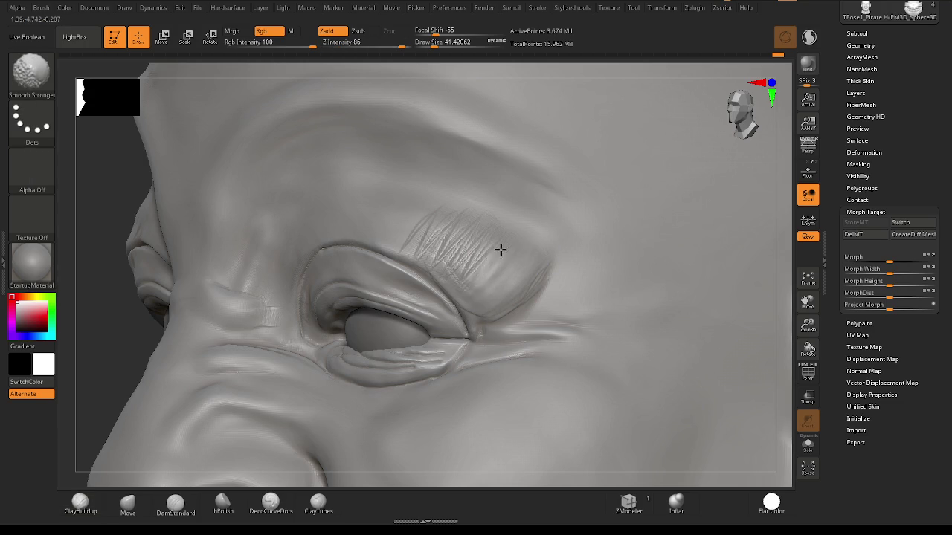
pyautogui.keyDown('shift'); pyautogui.moveTo(462, 258); pyautogui.dragTo(448, 213); pyautogui.keyUp('shift')
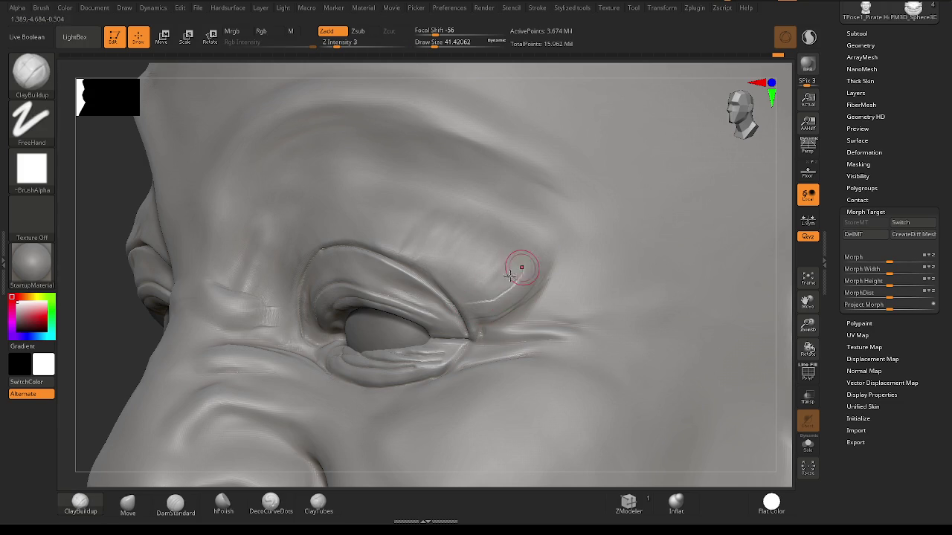
# Add more faint creases along the upper eyelid fold toward its outer end.
pyautogui.moveTo(524, 259); pyautogui.dragTo(490, 281)
pyautogui.moveTo(435, 259)
pyautogui.mouseDown()
pyautogui.moveTo(411, 244)
pyautogui.moveTo(461, 281)
pyautogui.mouseUp()
pyautogui.moveTo(372, 223)
pyautogui.mouseDown()
pyautogui.moveTo(472, 290)
pyautogui.moveTo(532, 239)
pyautogui.mouseUp()
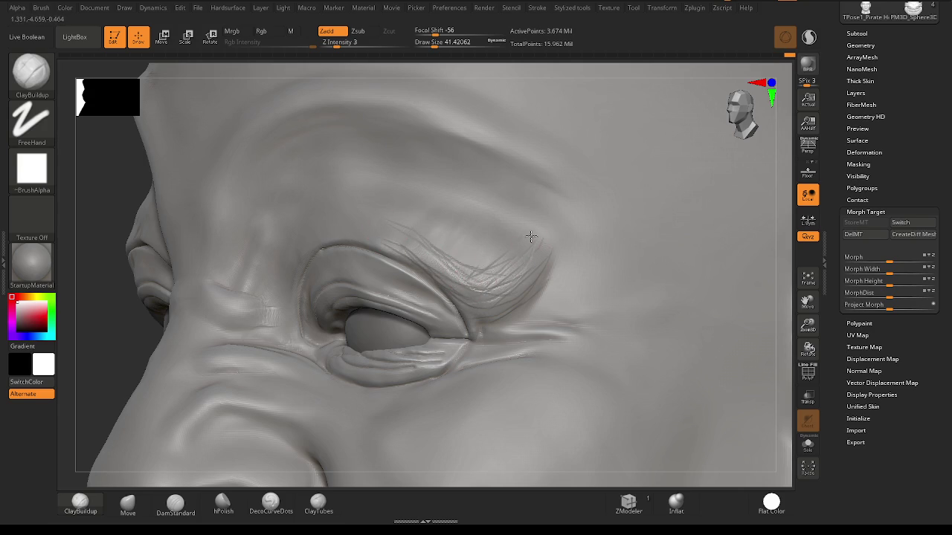
pyautogui.moveTo(480, 283)
pyautogui.mouseDown()
pyautogui.moveTo(519, 247)
pyautogui.moveTo(513, 270)
pyautogui.moveTo(526, 253)
pyautogui.mouseUp()
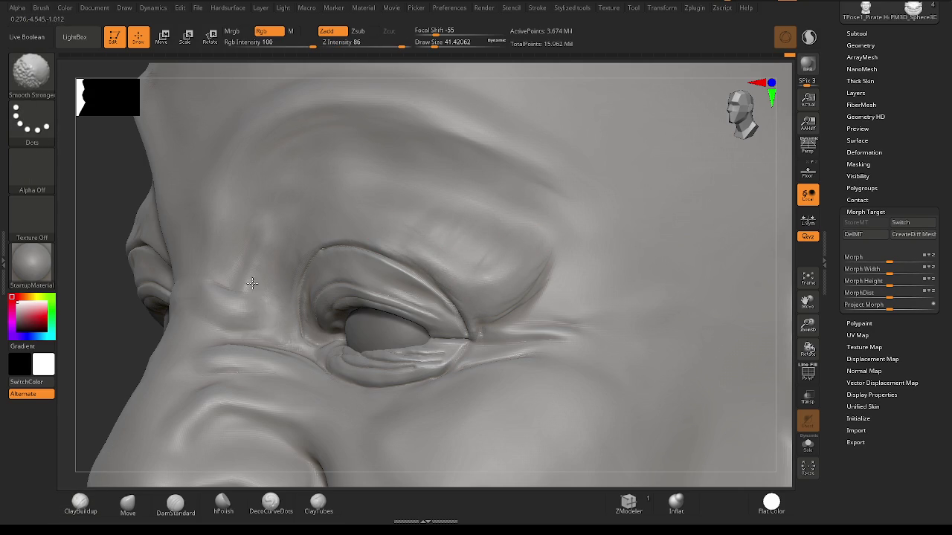
pyautogui.moveTo(261, 304); pyautogui.dragTo(347, 298, button='right')
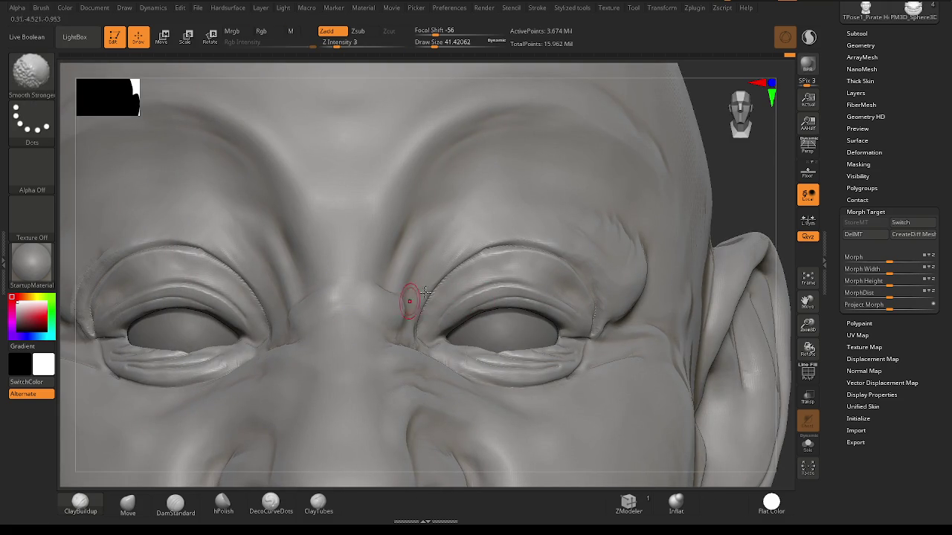
# Add faint clay on the inner brow between the eyes and smooth out the stray stroke.
pyautogui.moveTo(436, 302)
pyautogui.keyDown('alt'); pyautogui.mouseDown(button='right')
pyautogui.moveTo(426, 369)
pyautogui.moveTo(415, 319)
pyautogui.moveTo(379, 340)
pyautogui.mouseUp(button='right'); pyautogui.keyUp('alt')
pyautogui.moveTo(379, 340)
pyautogui.mouseDown()
pyautogui.moveTo(405, 279)
pyautogui.moveTo(392, 346)
pyautogui.moveTo(413, 272)
pyautogui.mouseUp()
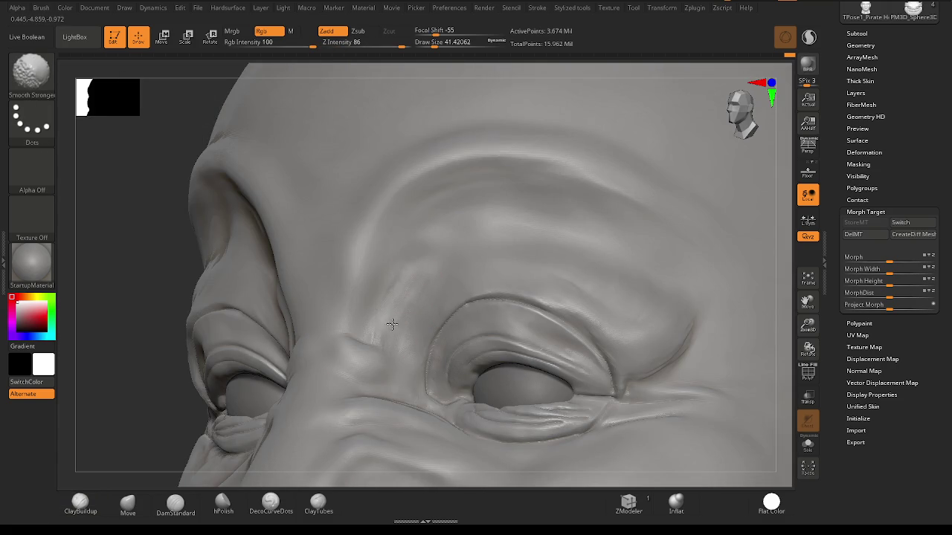
pyautogui.moveTo(370, 338)
pyautogui.mouseDown(button='right')
pyautogui.moveTo(401, 333)
pyautogui.moveTo(379, 334)
pyautogui.mouseUp(button='right')
pyautogui.moveTo(335, 308); pyautogui.dragTo(382, 329)
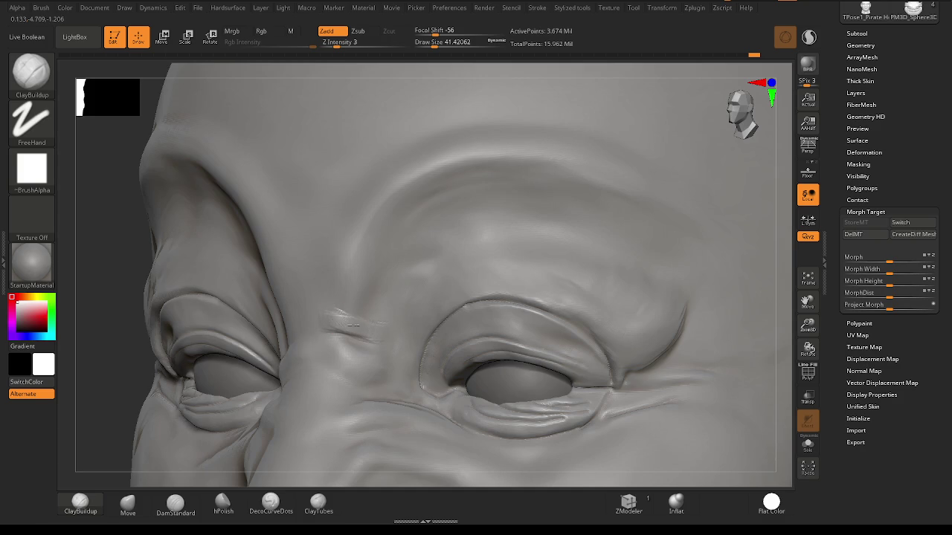
pyautogui.keyDown('shift'); pyautogui.moveTo(402, 316); pyautogui.dragTo(329, 311); pyautogui.keyUp('shift')
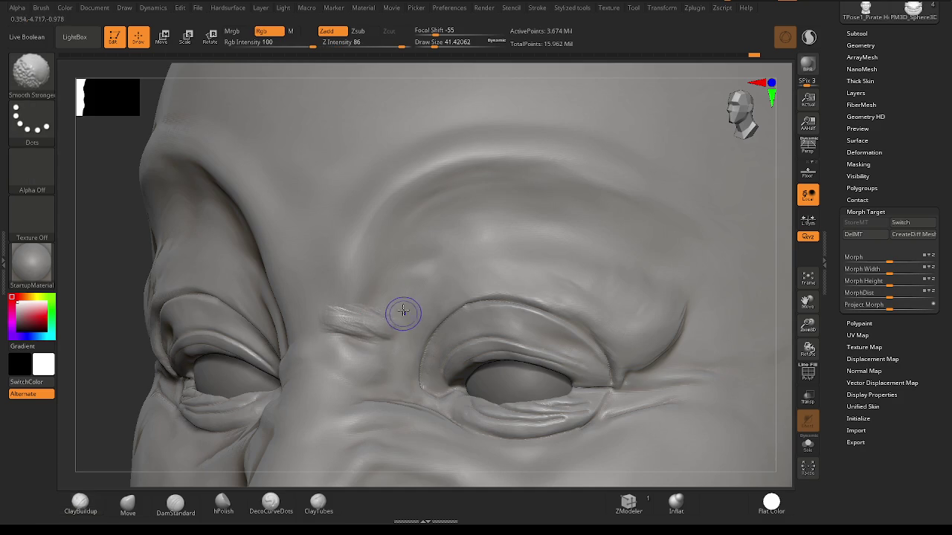
pyautogui.moveTo(379, 331); pyautogui.dragTo(359, 326)
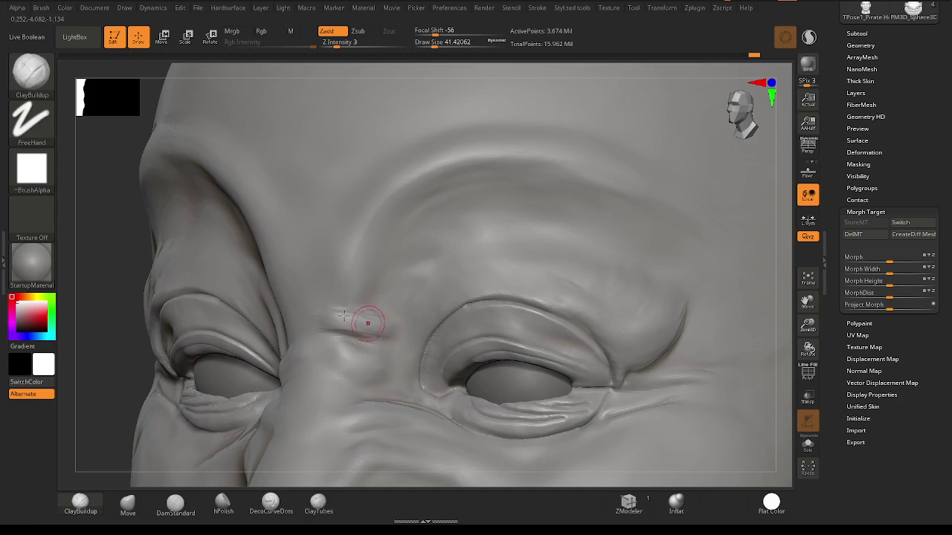
pyautogui.keyDown('shift'); pyautogui.moveTo(391, 325); pyautogui.dragTo(305, 314); pyautogui.keyUp('shift')
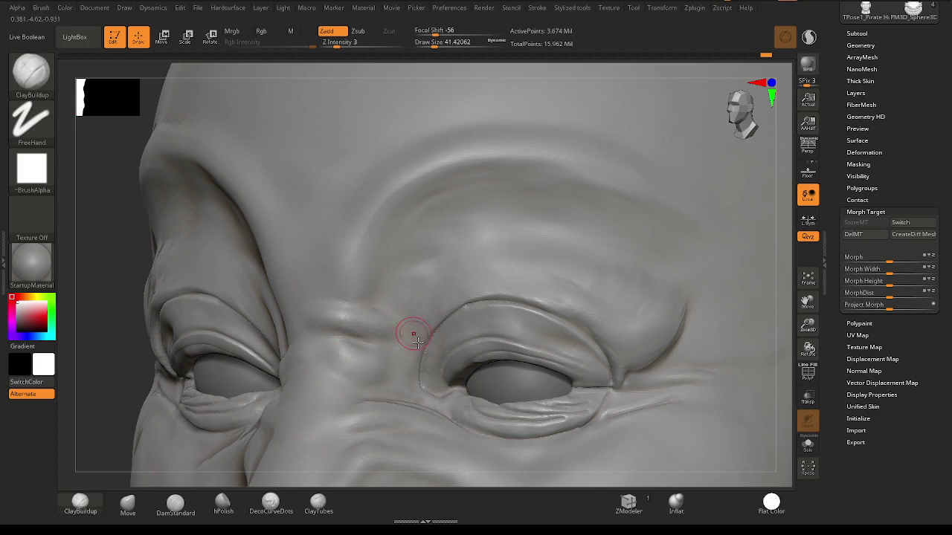
pyautogui.keyDown('shift'); pyautogui.moveTo(413, 334); pyautogui.dragTo(335, 301, button='right'); pyautogui.keyUp('shift')
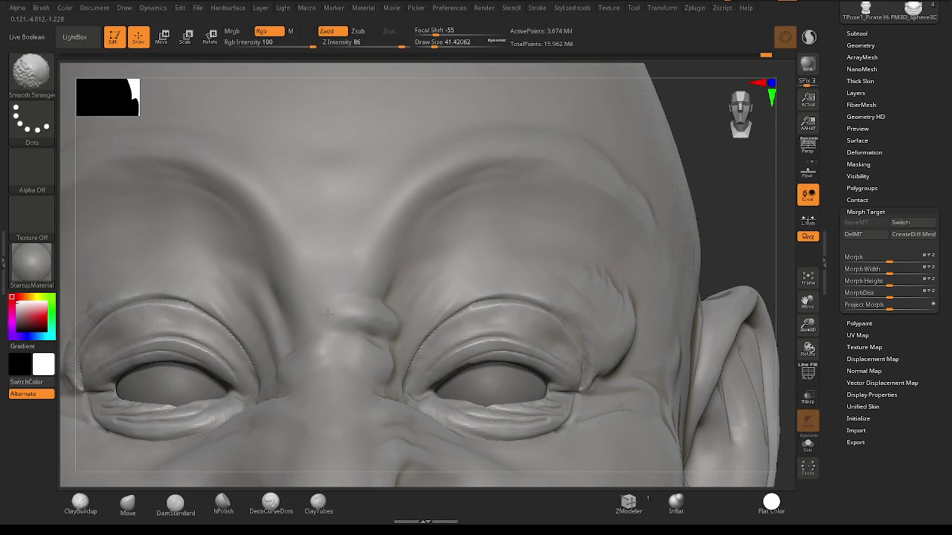
pyautogui.moveTo(382, 293)
pyautogui.keyDown('alt'); pyautogui.mouseDown(button='right')
pyautogui.moveTo(438, 297)
pyautogui.moveTo(494, 340)
pyautogui.mouseUp(button='right'); pyautogui.keyUp('alt')
# Carve a thin crease across the mid-forehead and lengthen it to the right.
pyautogui.moveTo(450, 276)
pyautogui.keyDown('shift'); pyautogui.mouseDown(button='right')
pyautogui.moveTo(418, 290)
pyautogui.moveTo(335, 255)
pyautogui.mouseUp(button='right'); pyautogui.keyUp('shift')
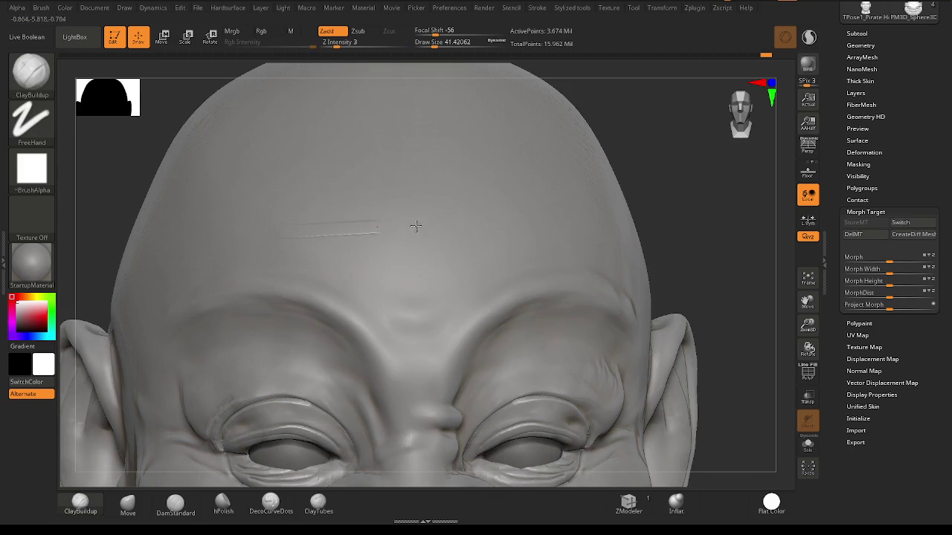
pyautogui.keyDown('shift'); pyautogui.moveTo(366, 224); pyautogui.dragTo(458, 226); pyautogui.keyUp('shift')
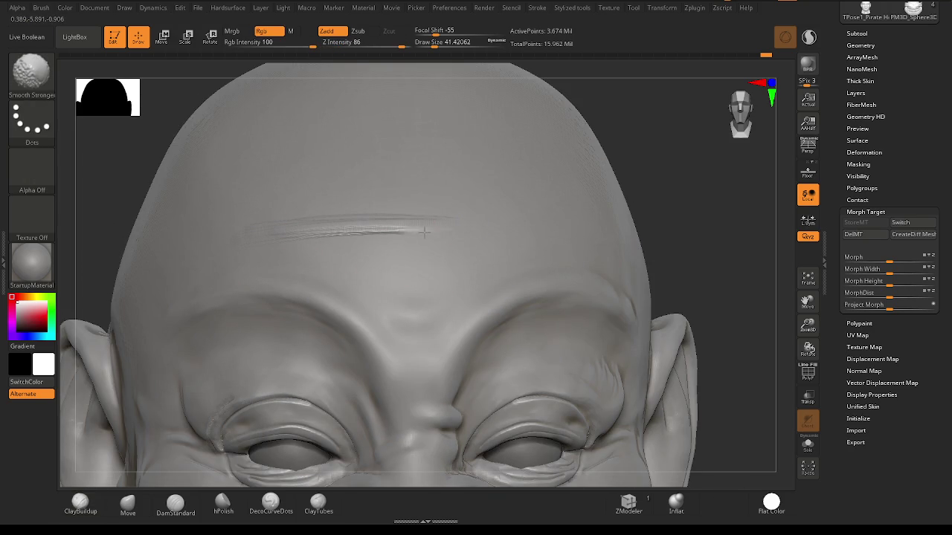
pyautogui.moveTo(377, 262)
pyautogui.mouseDown(button='right')
pyautogui.moveTo(440, 272)
pyautogui.moveTo(426, 299)
pyautogui.mouseUp(button='right')
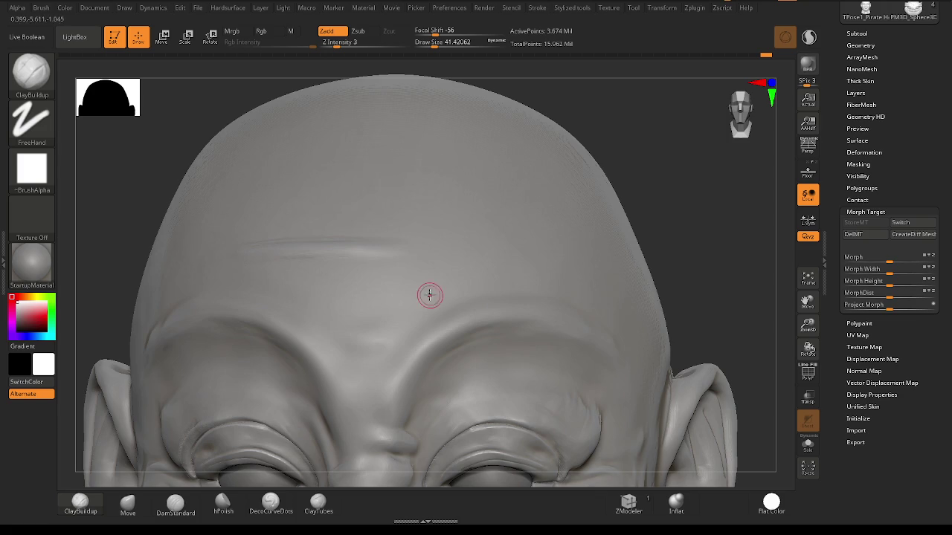
pyautogui.moveTo(379, 263)
pyautogui.mouseDown(button='right')
pyautogui.moveTo(386, 295)
pyautogui.moveTo(304, 250)
pyautogui.mouseUp(button='right')
pyautogui.moveTo(406, 241)
pyautogui.mouseDown()
pyautogui.moveTo(330, 239)
pyautogui.moveTo(538, 238)
pyautogui.mouseUp()
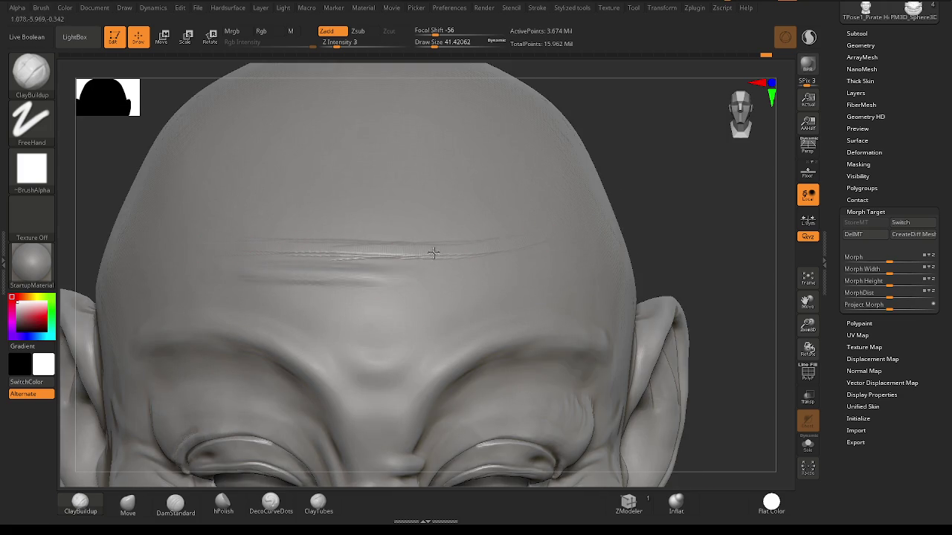
pyautogui.moveTo(340, 257); pyautogui.dragTo(223, 248)
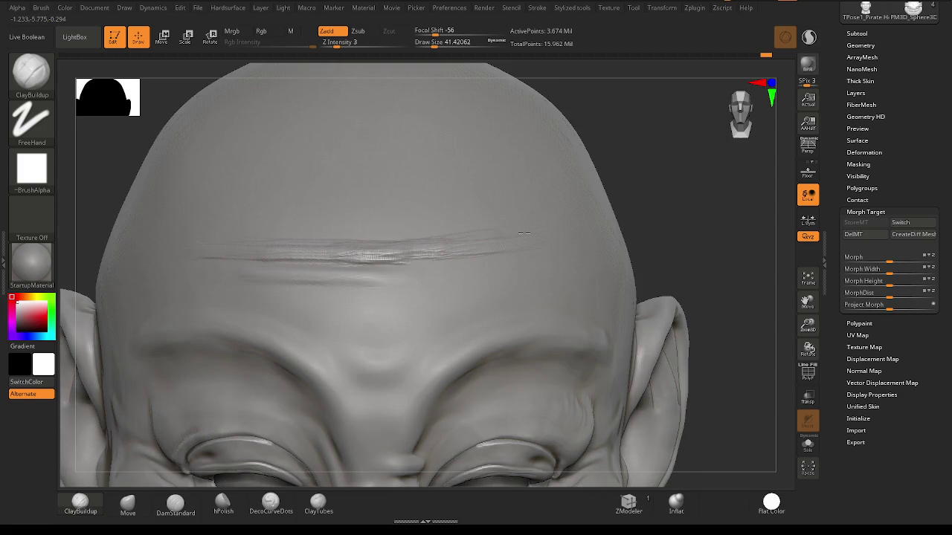
pyautogui.press('shift')
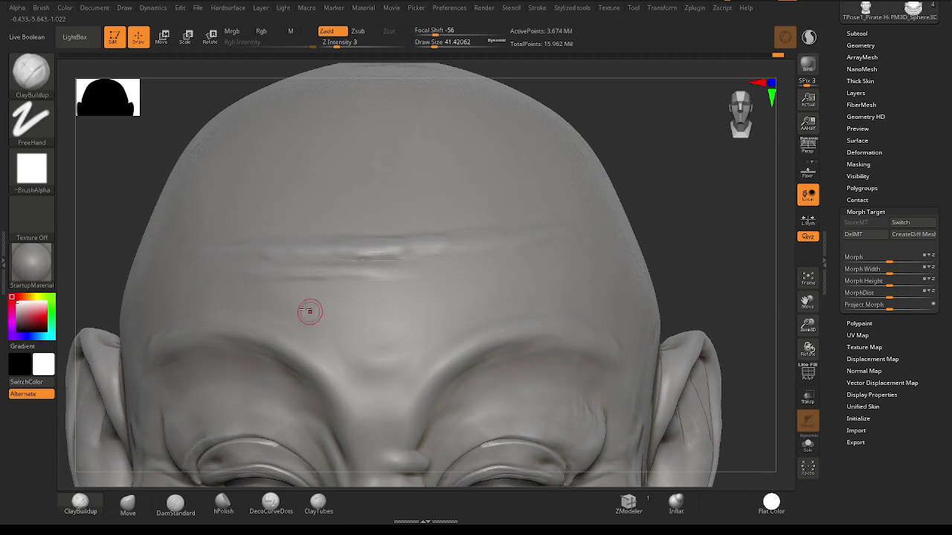
# Carve and extend lower horizontal wrinkle grooves across the forehead.
pyautogui.moveTo(292, 305); pyautogui.dragTo(432, 299)
pyautogui.moveTo(262, 301); pyautogui.dragTo(452, 295)
pyautogui.moveTo(319, 287); pyautogui.dragTo(478, 287)
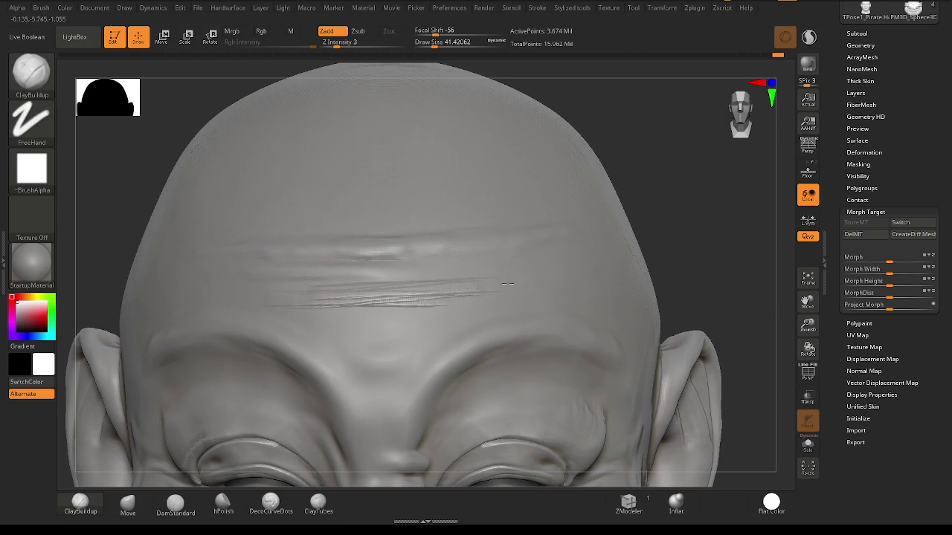
pyautogui.moveTo(420, 287); pyautogui.dragTo(556, 285)
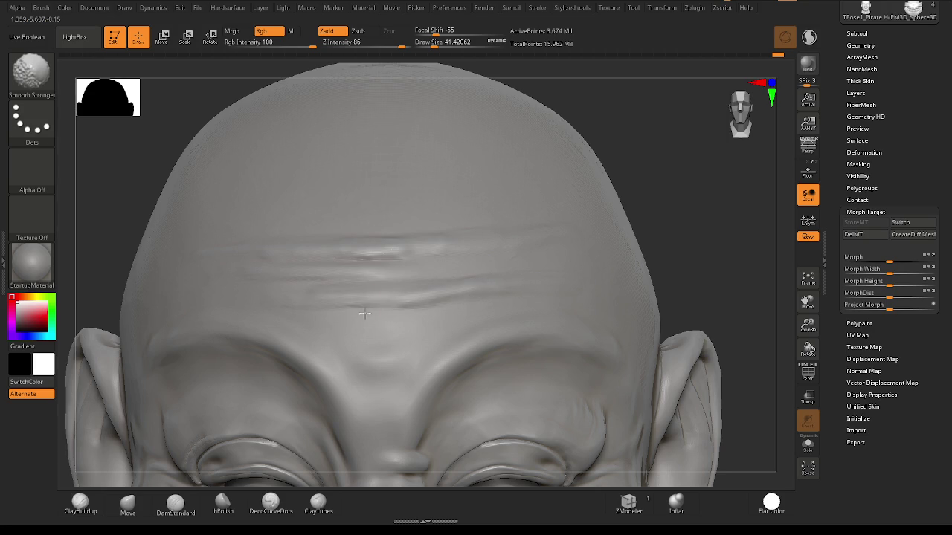
pyautogui.moveTo(368, 312); pyautogui.dragTo(450, 330, button='right')
pyautogui.moveTo(261, 327); pyautogui.dragTo(446, 331)
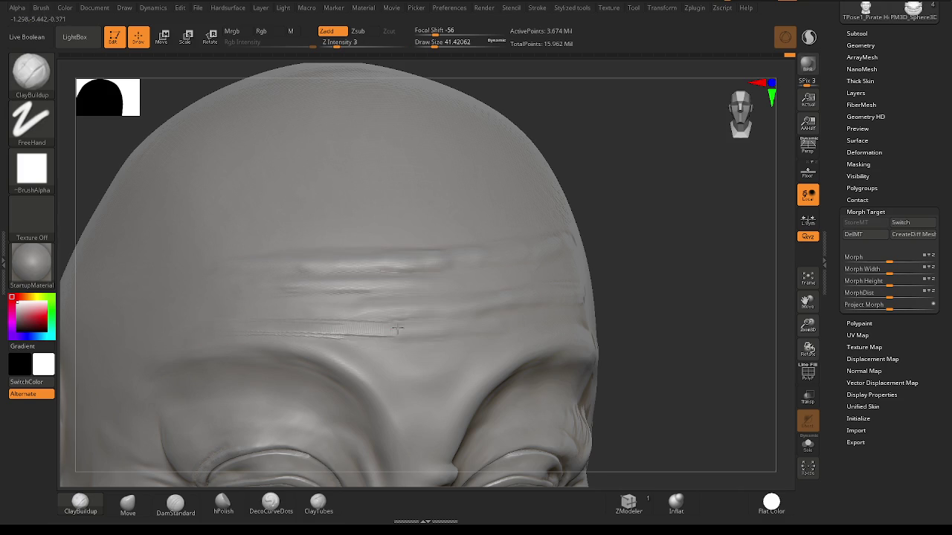
pyautogui.press('shift')
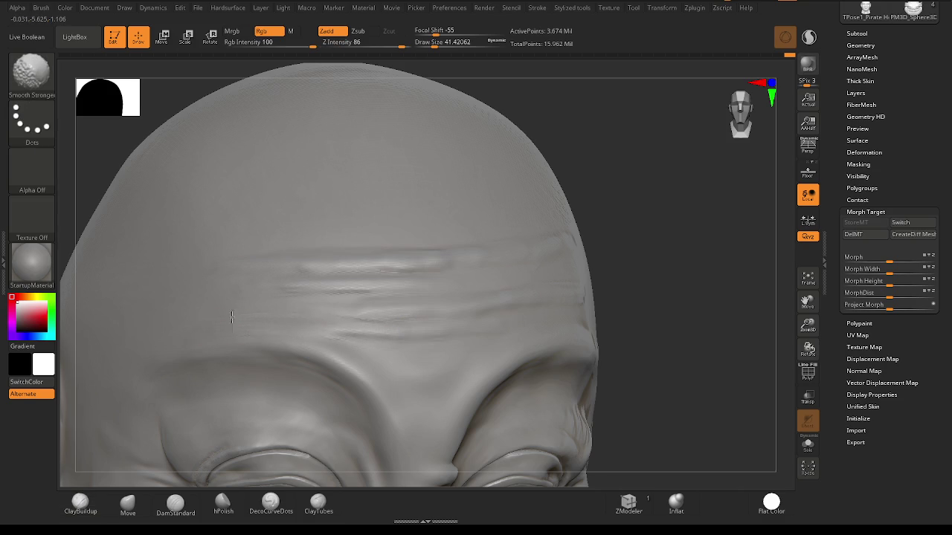
# Add more thin forehead creases and smooth their rough sections.
pyautogui.moveTo(419, 304); pyautogui.dragTo(419, 331, button='right')
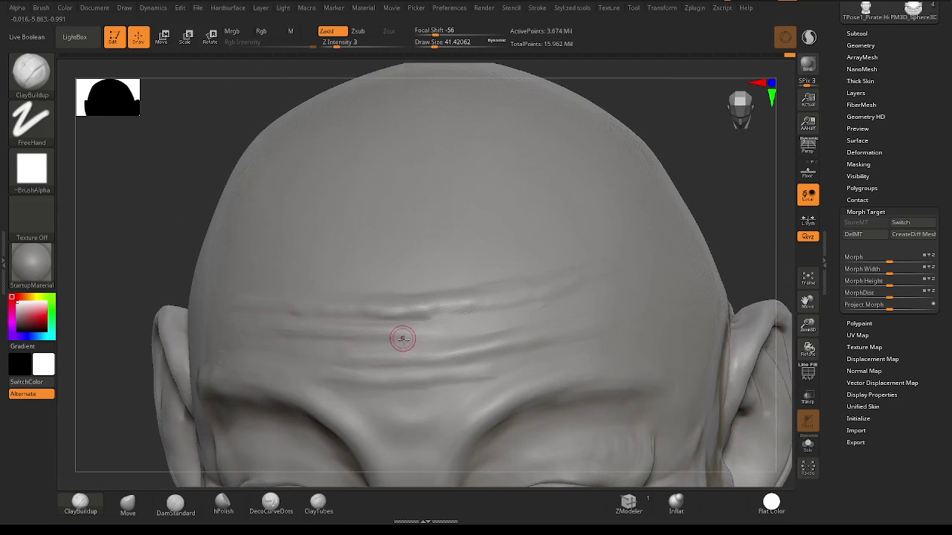
pyautogui.moveTo(336, 277); pyautogui.dragTo(446, 278)
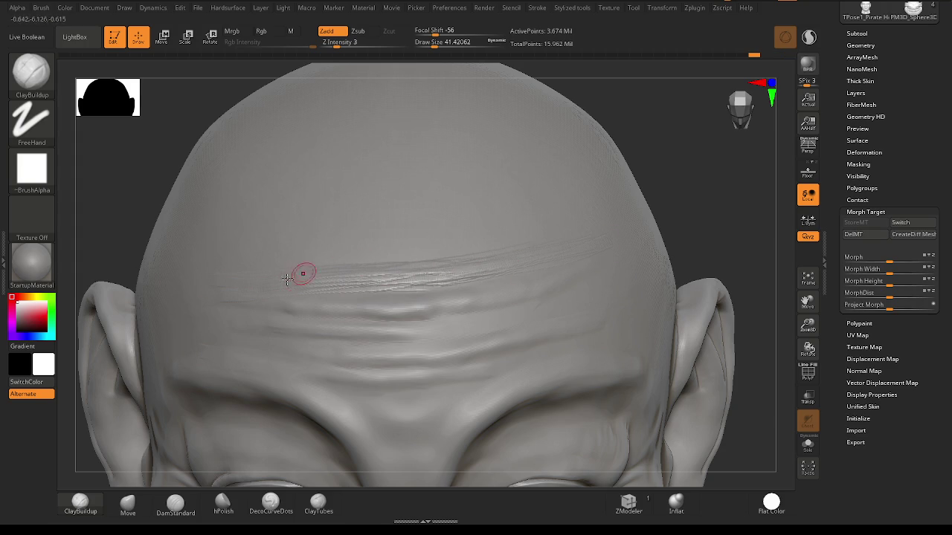
pyautogui.press('shift')
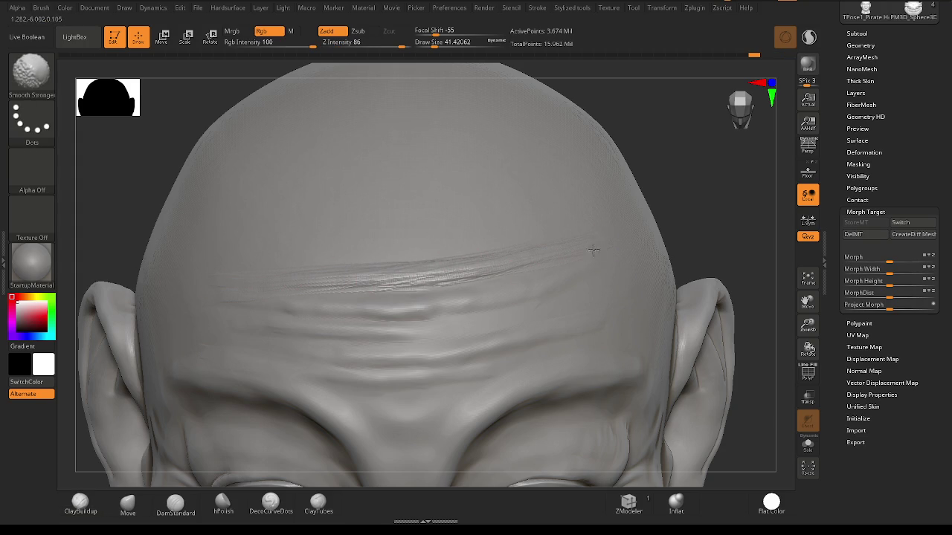
pyautogui.keyDown('shift'); pyautogui.moveTo(413, 283); pyautogui.dragTo(372, 282); pyautogui.keyUp('shift')
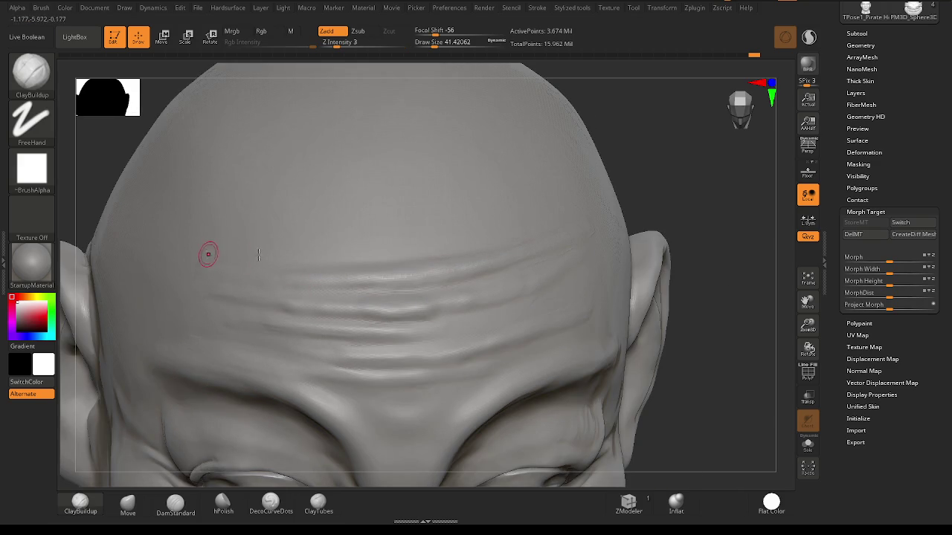
pyautogui.moveTo(238, 257)
pyautogui.mouseDown()
pyautogui.moveTo(498, 235)
pyautogui.moveTo(393, 263)
pyautogui.moveTo(223, 270)
pyautogui.mouseUp()
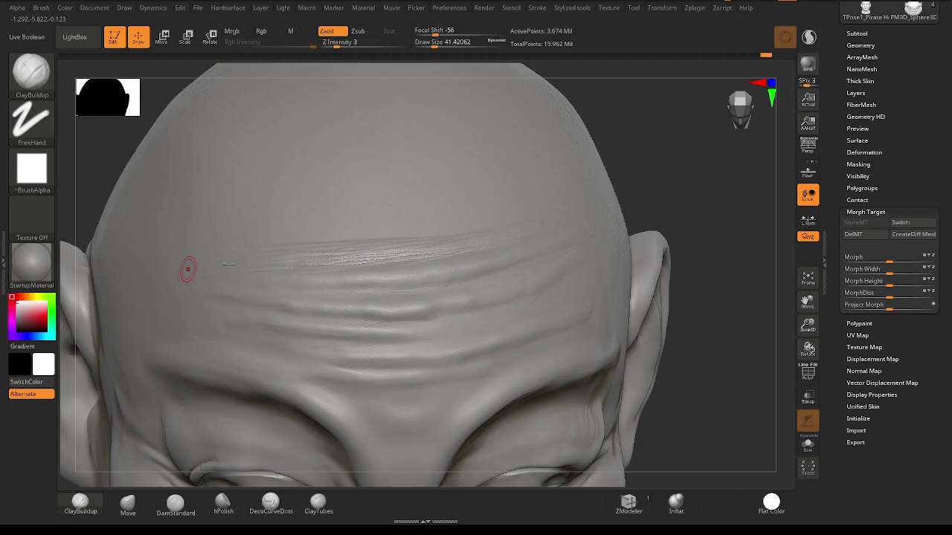
pyautogui.press('shift')
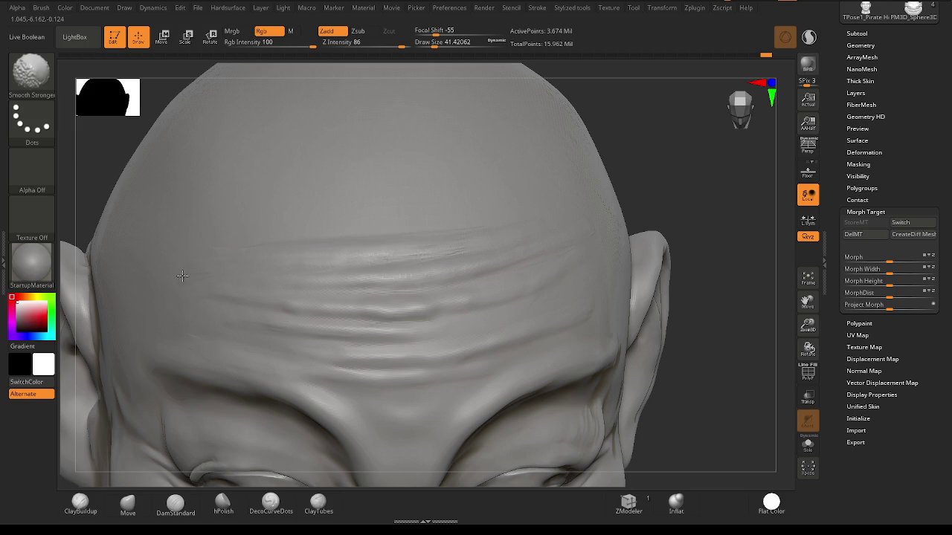
pyautogui.moveTo(571, 299)
pyautogui.keyDown('shift'); pyautogui.mouseDown(button='right')
pyautogui.moveTo(597, 323)
pyautogui.moveTo(512, 290)
pyautogui.moveTo(391, 332)
pyautogui.moveTo(647, 178)
pyautogui.mouseUp(button='right'); pyautogui.keyUp('shift')
pyautogui.moveTo(570, 312)
pyautogui.mouseDown(button='right')
pyautogui.moveTo(569, 361)
pyautogui.moveTo(488, 282)
pyautogui.moveTo(396, 328)
pyautogui.mouseUp(button='right')
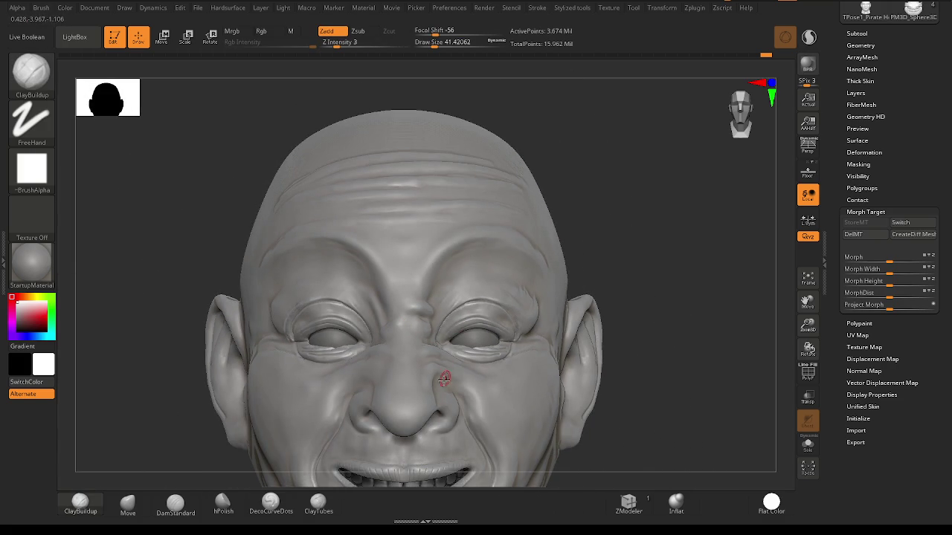
# Sculpt a ClayBuildup fold along the upper eyelid crease near the inner eye corner.
pyautogui.moveTo(443, 387)
pyautogui.keyDown('ctrl'); pyautogui.mouseDown(button='right')
pyautogui.moveTo(394, 305)
pyautogui.moveTo(383, 326)
pyautogui.moveTo(510, 334)
pyautogui.moveTo(483, 337)
pyautogui.moveTo(465, 325)
pyautogui.mouseUp(button='right'); pyautogui.keyUp('ctrl')
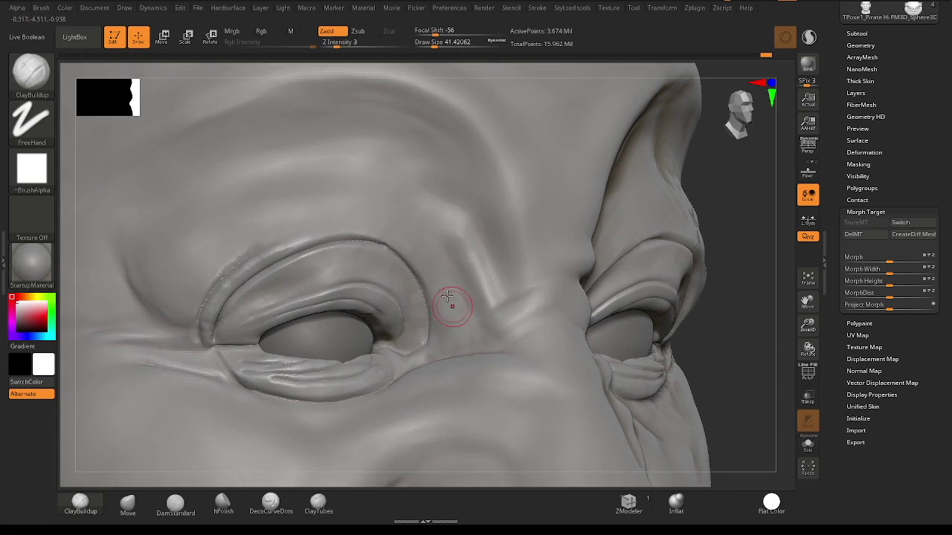
pyautogui.moveTo(361, 216)
pyautogui.mouseDown()
pyautogui.moveTo(268, 226)
pyautogui.moveTo(219, 252)
pyautogui.moveTo(198, 280)
pyautogui.moveTo(312, 212)
pyautogui.moveTo(349, 215)
pyautogui.moveTo(424, 196)
pyautogui.moveTo(451, 309)
pyautogui.moveTo(446, 238)
pyautogui.moveTo(421, 192)
pyautogui.moveTo(392, 188)
pyautogui.moveTo(355, 221)
pyautogui.moveTo(179, 262)
pyautogui.moveTo(279, 215)
pyautogui.moveTo(379, 190)
pyautogui.moveTo(215, 249)
pyautogui.moveTo(204, 289)
pyautogui.mouseUp()
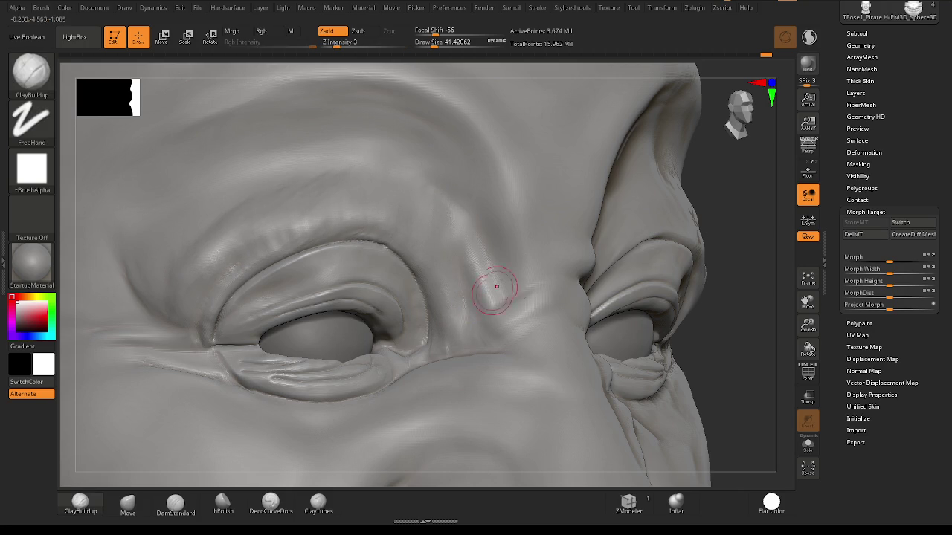
pyautogui.moveTo(484, 298); pyautogui.dragTo(516, 298, button='right')
pyautogui.moveTo(458, 321); pyautogui.dragTo(519, 364, button='right')
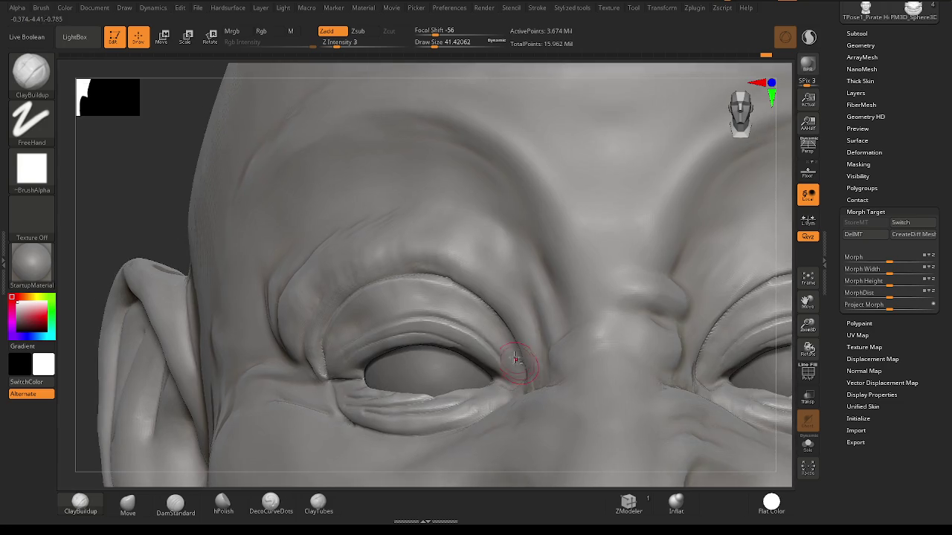
# Sculpt short hair strokes along the brow, extending right over the outer eyelid fold.
pyautogui.moveTo(455, 348)
pyautogui.mouseDown(button='right')
pyautogui.moveTo(416, 350)
pyautogui.moveTo(463, 349)
pyautogui.moveTo(446, 335)
pyautogui.moveTo(486, 318)
pyautogui.moveTo(442, 270)
pyautogui.mouseUp(button='right')
pyautogui.moveTo(438, 286)
pyautogui.mouseDown()
pyautogui.moveTo(457, 259)
pyautogui.moveTo(494, 238)
pyautogui.mouseUp()
pyautogui.moveTo(483, 279); pyautogui.dragTo(512, 236)
pyautogui.moveTo(510, 281)
pyautogui.mouseDown()
pyautogui.moveTo(542, 235)
pyautogui.moveTo(550, 255)
pyautogui.mouseUp()
pyautogui.moveTo(539, 286); pyautogui.dragTo(567, 257)
pyautogui.moveTo(603, 306); pyautogui.dragTo(633, 288)
pyautogui.moveTo(624, 327); pyautogui.dragTo(609, 308)
# Add hair strokes across the inner and middle brow, then smooth the sharpest ones.
pyautogui.moveTo(505, 280); pyautogui.dragTo(491, 242)
pyautogui.moveTo(457, 279); pyautogui.dragTo(480, 247)
pyautogui.moveTo(445, 298); pyautogui.dragTo(457, 237)
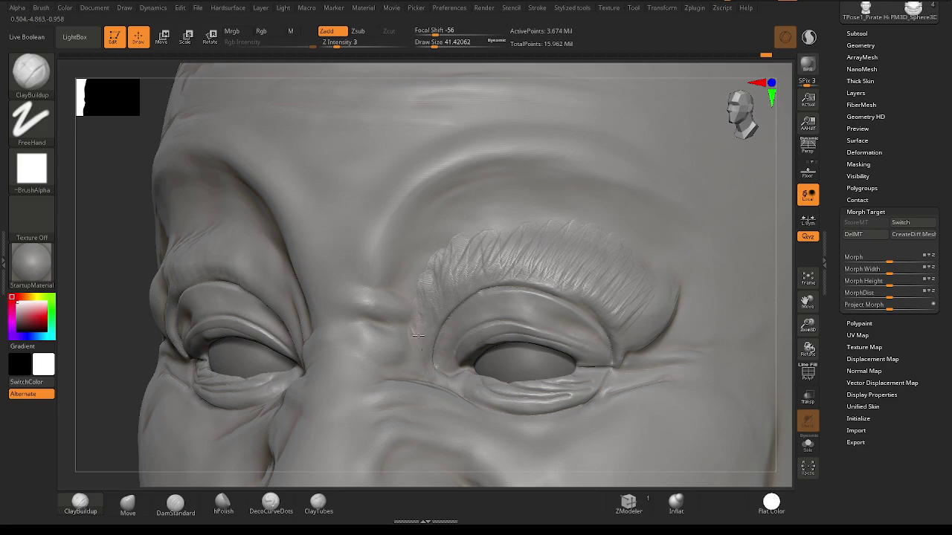
pyautogui.moveTo(439, 296)
pyautogui.mouseDown()
pyautogui.moveTo(430, 265)
pyautogui.moveTo(476, 229)
pyautogui.mouseUp()
pyautogui.moveTo(483, 281); pyautogui.dragTo(513, 223)
pyautogui.moveTo(521, 281); pyautogui.dragTo(535, 232)
pyautogui.press('shift')
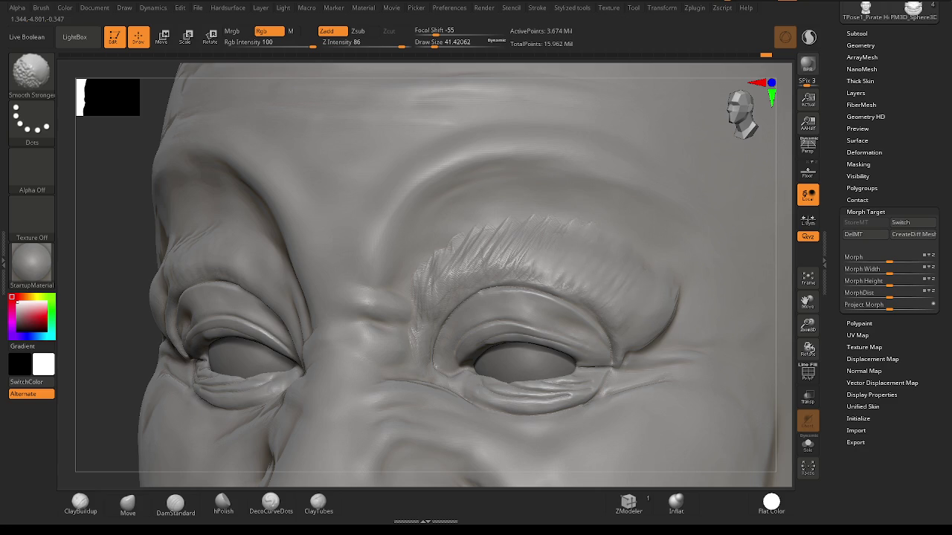
pyautogui.keyDown('shift'); pyautogui.moveTo(514, 244); pyautogui.dragTo(437, 263); pyautogui.keyUp('shift')
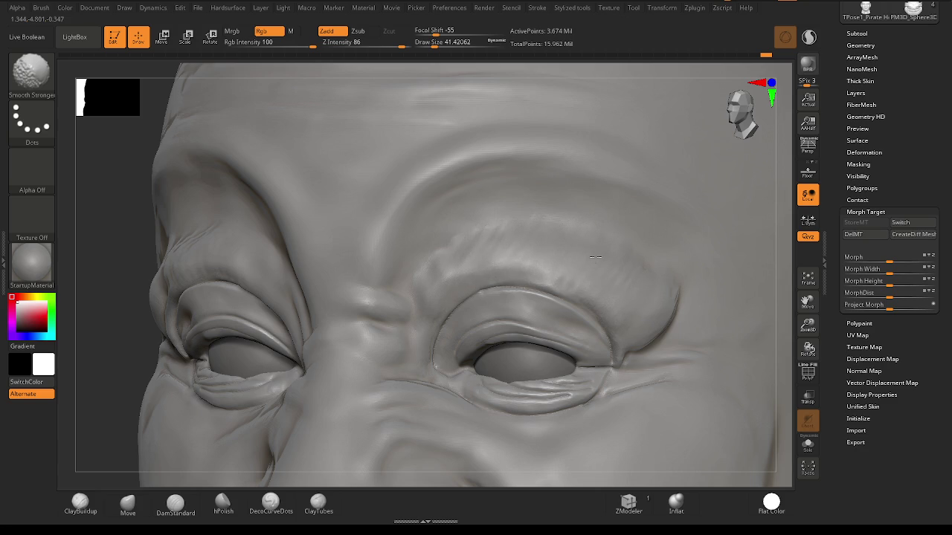
# Set the mask stroke to Lasso and outline a mask around the left eye.
pyautogui.moveTo(463, 319)
pyautogui.mouseDown(button='right')
pyautogui.moveTo(452, 340)
pyautogui.moveTo(382, 283)
pyautogui.moveTo(338, 266)
pyautogui.moveTo(338, 235)
pyautogui.mouseUp(button='right')
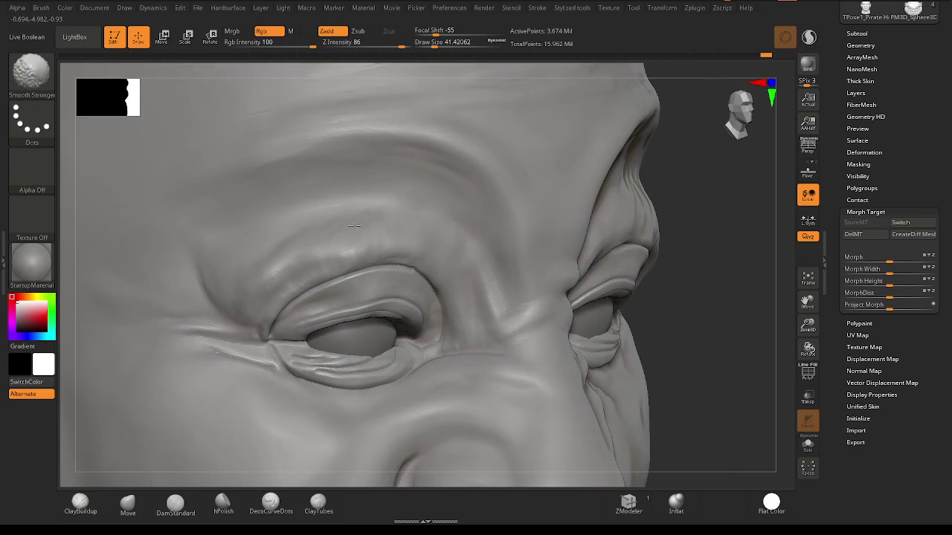
pyautogui.moveTo(409, 223); pyautogui.dragTo(312, 223, button='right')
pyautogui.keyDown('ctrl'); pyautogui.click(32, 119); pyautogui.keyUp('ctrl')
pyautogui.click(187, 154)
pyautogui.moveTo(213, 163)
pyautogui.mouseDown(button='right')
pyautogui.moveTo(378, 342)
pyautogui.moveTo(299, 423)
pyautogui.mouseUp(button='right')
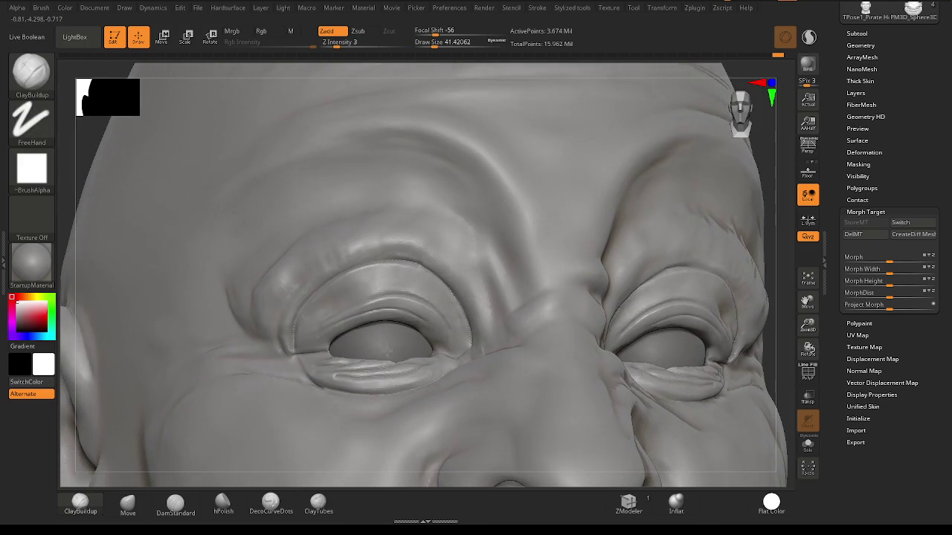
pyautogui.moveTo(300, 424)
pyautogui.keyDown('ctrl'); pyautogui.mouseDown()
pyautogui.moveTo(368, 261)
pyautogui.moveTo(467, 316)
pyautogui.moveTo(439, 419)
pyautogui.mouseUp(); pyautogui.keyUp('ctrl')
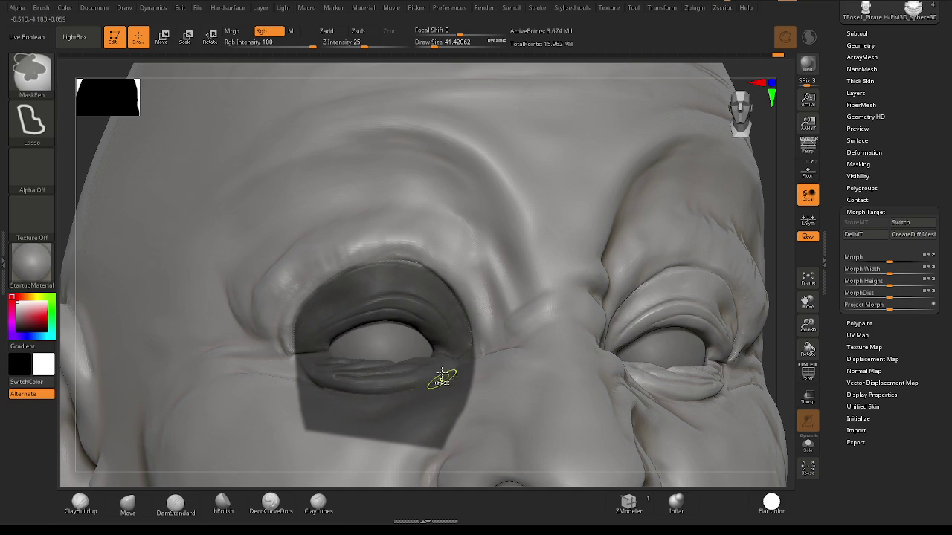
# Close and invert the left-eye mask, then pick the Move brush at size about 132.
pyautogui.moveTo(442, 382); pyautogui.dragTo(433, 367, button='right')
pyautogui.keyDown('ctrl'); pyautogui.click(696, 315); pyautogui.keyUp('ctrl')
pyautogui.moveTo(697, 315)
pyautogui.mouseDown()
pyautogui.moveTo(701, 346)
pyautogui.moveTo(718, 333)
pyautogui.moveTo(536, 391)
pyautogui.mouseUp()
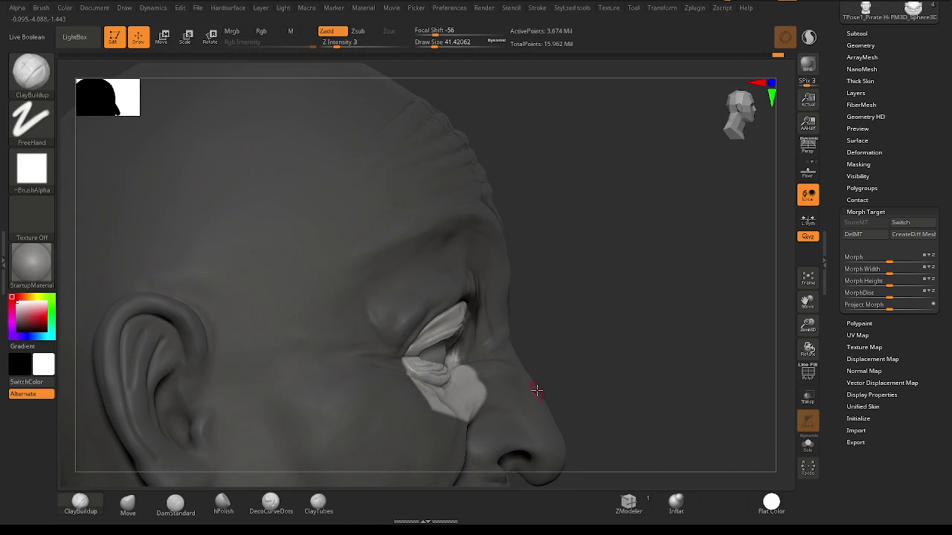
pyautogui.click(125, 504)
pyautogui.moveTo(600, 322)
pyautogui.mouseDown()
pyautogui.moveTo(426, 311)
pyautogui.moveTo(432, 292)
pyautogui.moveTo(451, 284)
pyautogui.moveTo(388, 310)
pyautogui.moveTo(443, 341)
pyautogui.mouseUp()
pyautogui.press('space')
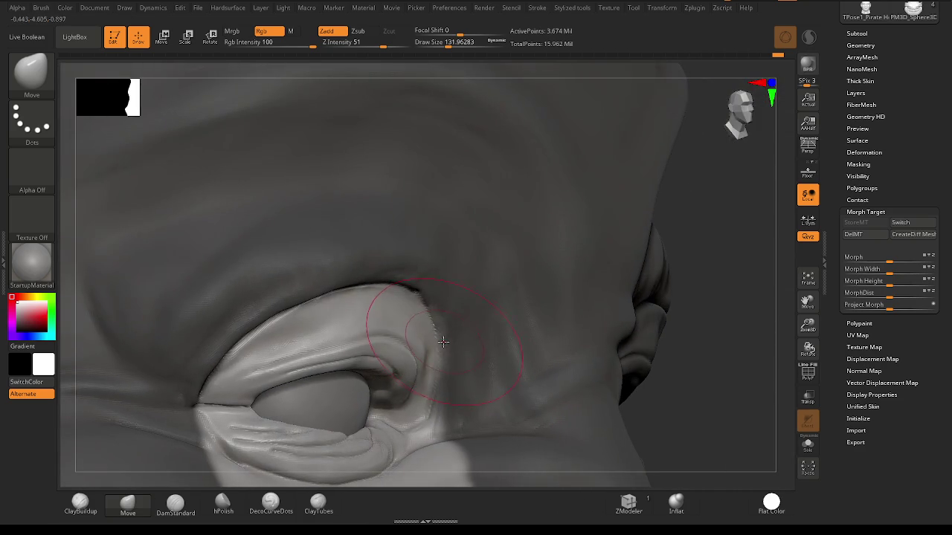
# Shrink the brush to about 59 and smooth the fold above the left upper eyelid.
pyautogui.moveTo(452, 358)
pyautogui.mouseDown()
pyautogui.moveTo(415, 331)
pyautogui.moveTo(452, 250)
pyautogui.mouseUp()
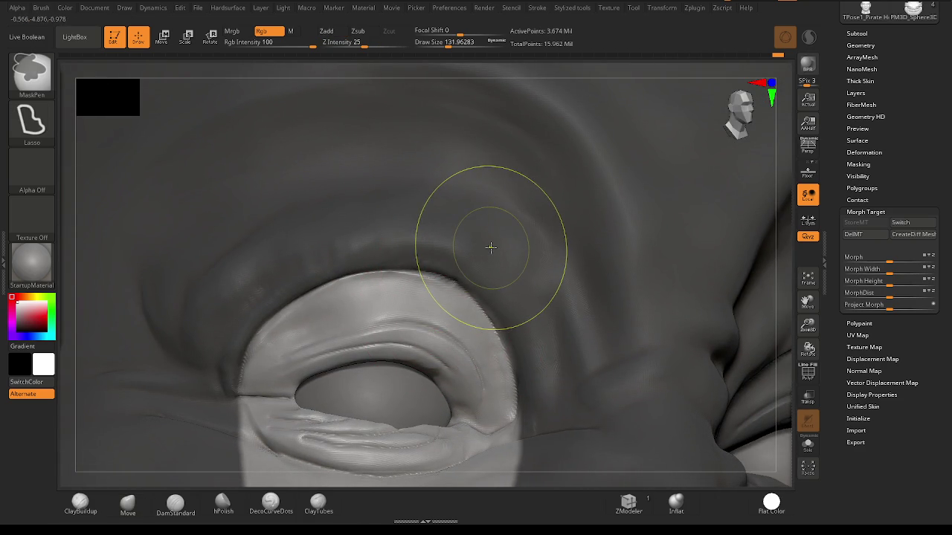
pyautogui.moveTo(488, 246)
pyautogui.mouseDown()
pyautogui.moveTo(398, 274)
pyautogui.moveTo(382, 298)
pyautogui.mouseUp()
pyautogui.moveTo(298, 318)
pyautogui.mouseDown()
pyautogui.moveTo(315, 306)
pyautogui.moveTo(339, 312)
pyautogui.moveTo(318, 319)
pyautogui.mouseUp()
pyautogui.press('space')
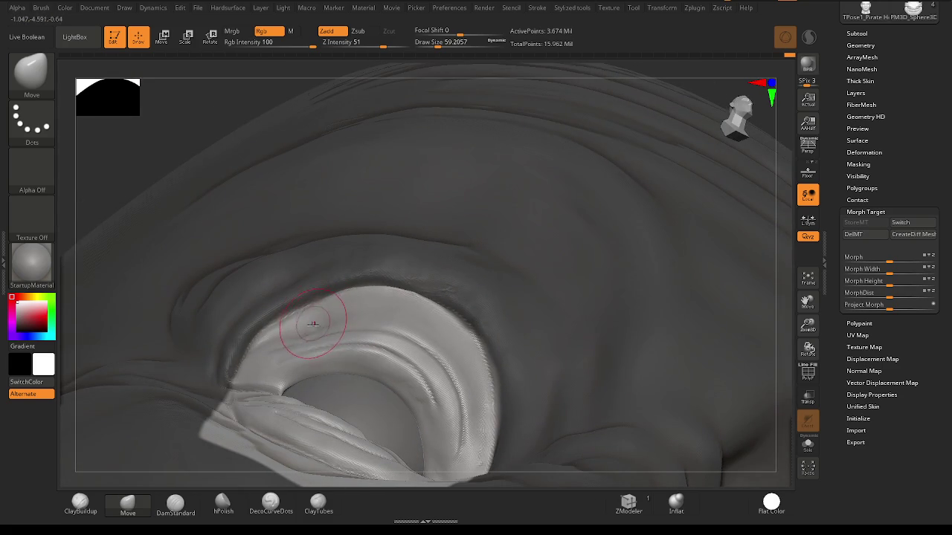
pyautogui.moveTo(285, 326); pyautogui.dragTo(346, 307)
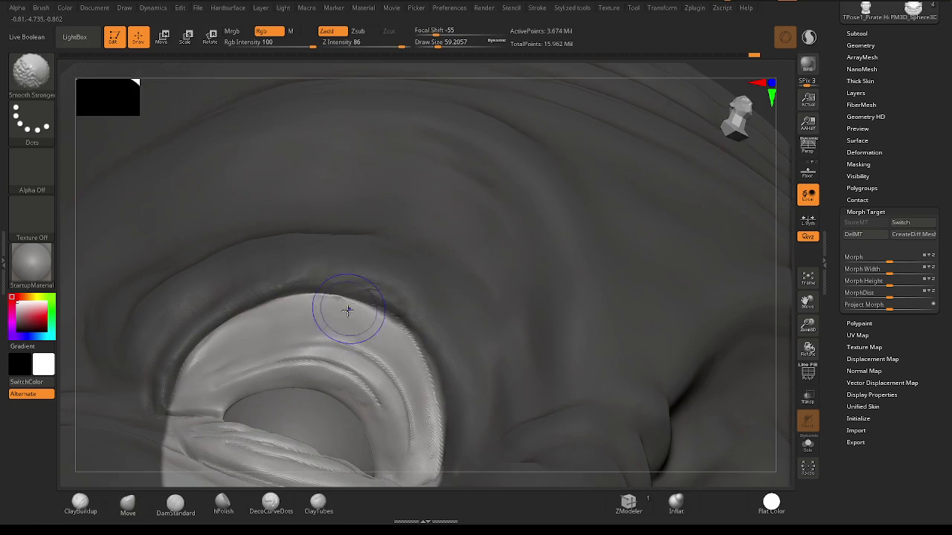
pyautogui.moveTo(447, 411)
pyautogui.mouseDown()
pyautogui.moveTo(451, 399)
pyautogui.moveTo(391, 368)
pyautogui.moveTo(439, 335)
pyautogui.moveTo(434, 329)
pyautogui.moveTo(513, 327)
pyautogui.moveTo(491, 357)
pyautogui.moveTo(267, 295)
pyautogui.moveTo(232, 339)
pyautogui.moveTo(283, 302)
pyautogui.mouseUp()
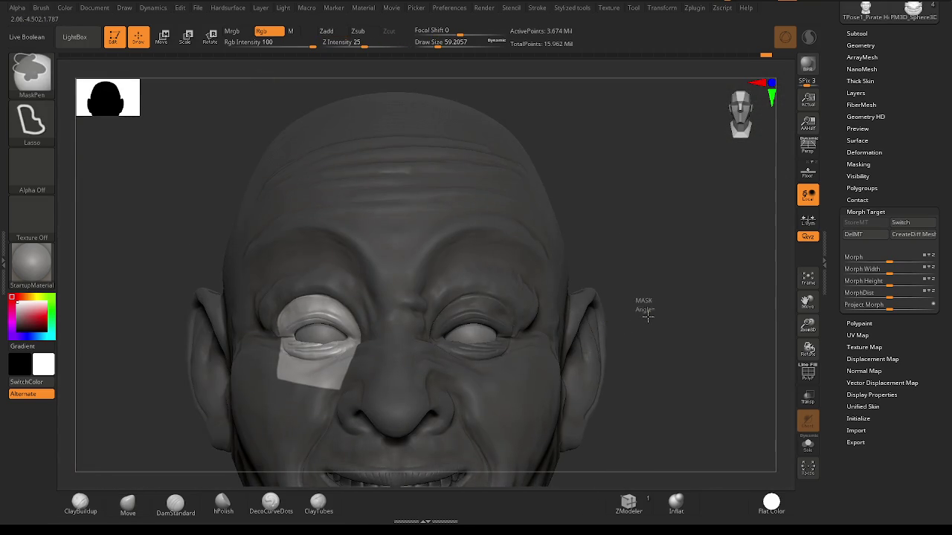
# Clear the mask, undo that, and reduce the brush size to about 80.
pyautogui.keyDown('ctrl'); pyautogui.click(642, 305); pyautogui.keyUp('ctrl')
pyautogui.hotkey('ctrl', 'z')
pyautogui.moveTo(417, 330)
pyautogui.mouseDown()
pyautogui.moveTo(374, 323)
pyautogui.moveTo(401, 319)
pyautogui.moveTo(347, 253)
pyautogui.moveTo(368, 264)
pyautogui.moveTo(310, 261)
pyautogui.moveTo(254, 278)
pyautogui.mouseUp()
pyautogui.press('space')
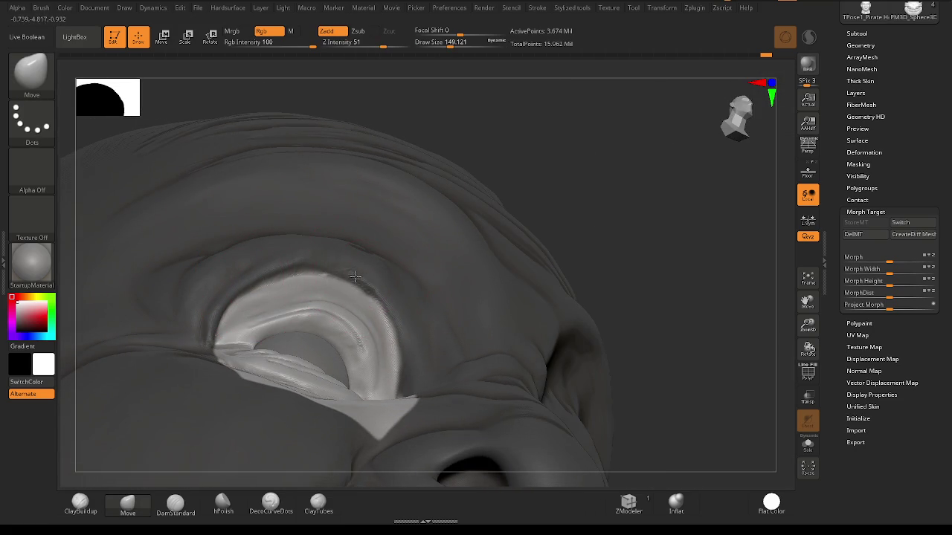
pyautogui.moveTo(389, 293); pyautogui.dragTo(215, 276)
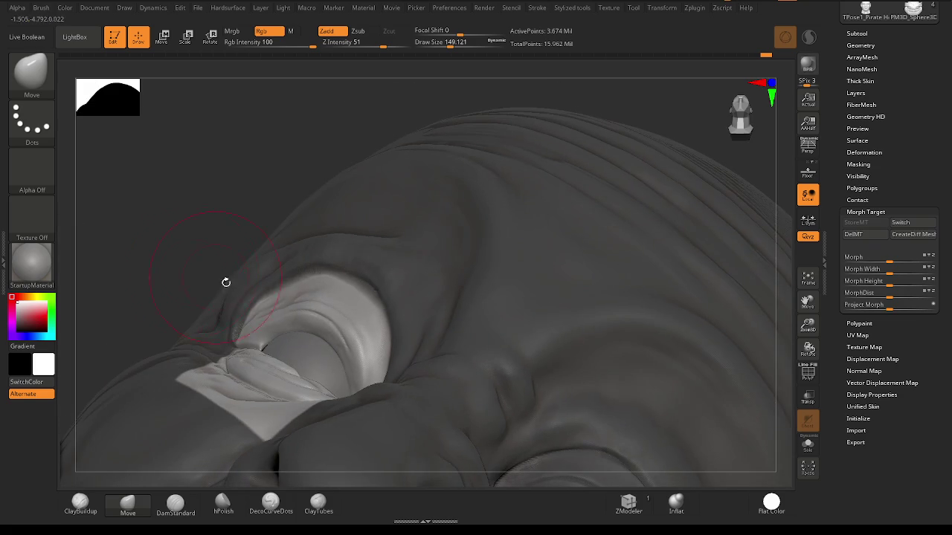
pyautogui.moveTo(337, 266)
pyautogui.mouseDown()
pyautogui.moveTo(298, 298)
pyautogui.moveTo(269, 299)
pyautogui.moveTo(379, 327)
pyautogui.mouseUp()
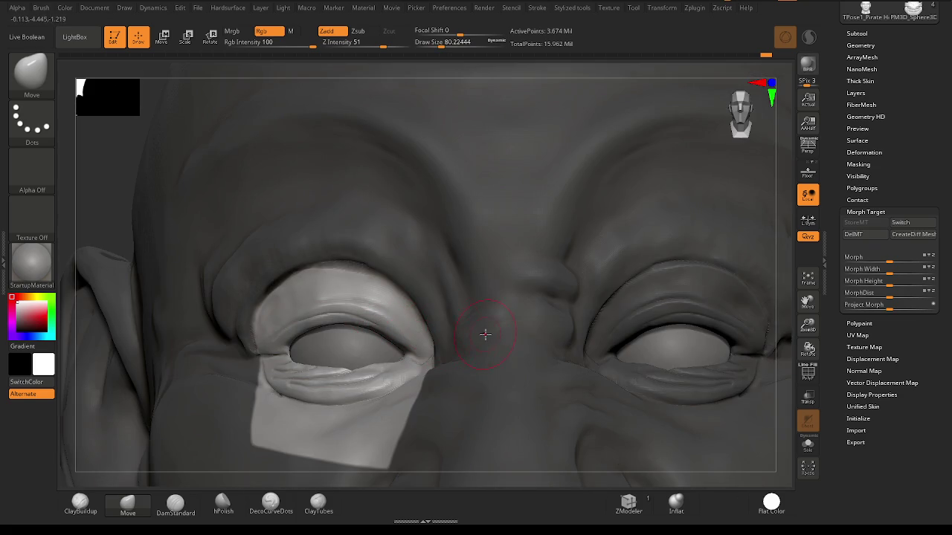
# Return to a straight front view of the face and zoom in toward the left eye.
pyautogui.moveTo(484, 334)
pyautogui.mouseDown()
pyautogui.moveTo(384, 327)
pyautogui.moveTo(349, 343)
pyautogui.moveTo(478, 319)
pyautogui.mouseUp()
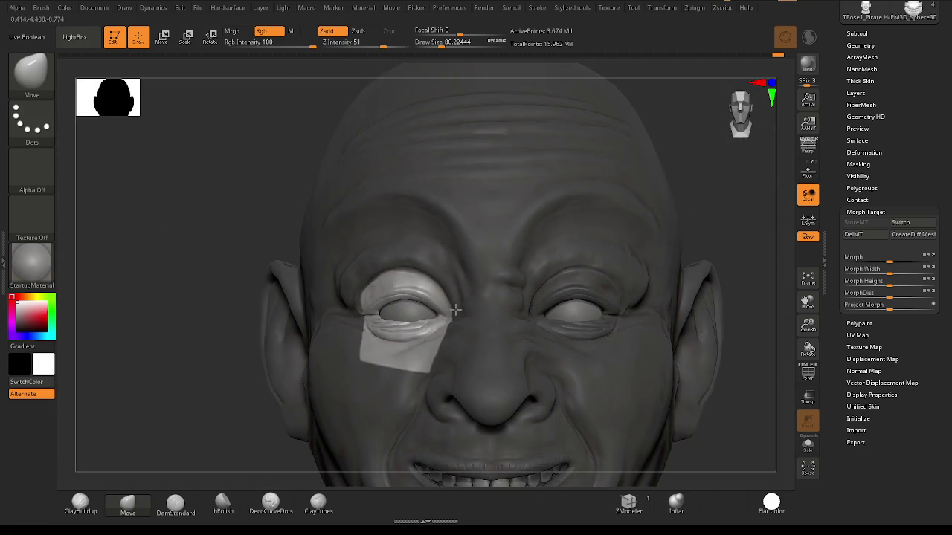
pyautogui.moveTo(694, 249)
pyautogui.keyDown('shift'); pyautogui.mouseDown()
pyautogui.moveTo(444, 304)
pyautogui.moveTo(296, 262)
pyautogui.moveTo(327, 238)
pyautogui.mouseUp(); pyautogui.keyUp('shift')
pyautogui.scroll(3, 444, 303)
pyautogui.scroll(3, 350, 251)
pyautogui.press('space')
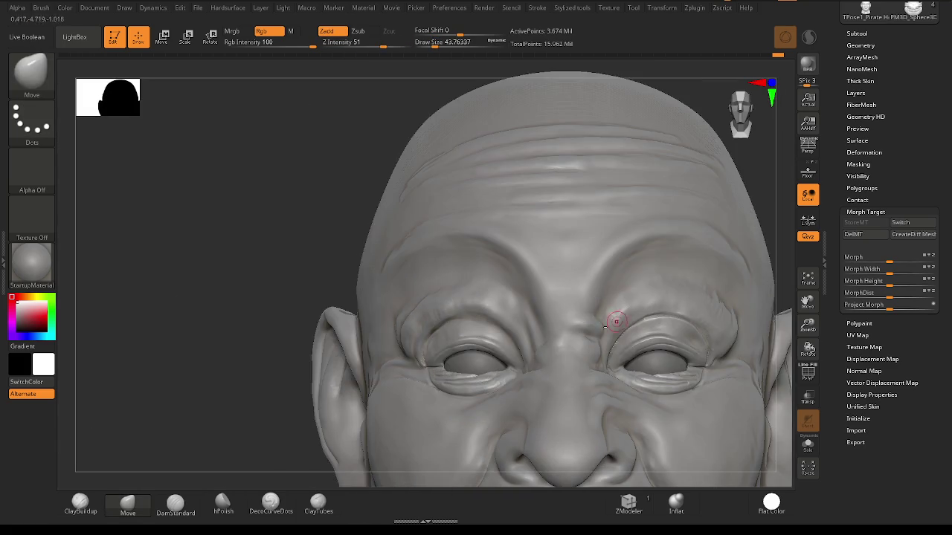
pyautogui.scroll(2, 471, 283)
pyautogui.moveTo(471, 283); pyautogui.dragTo(372, 267)
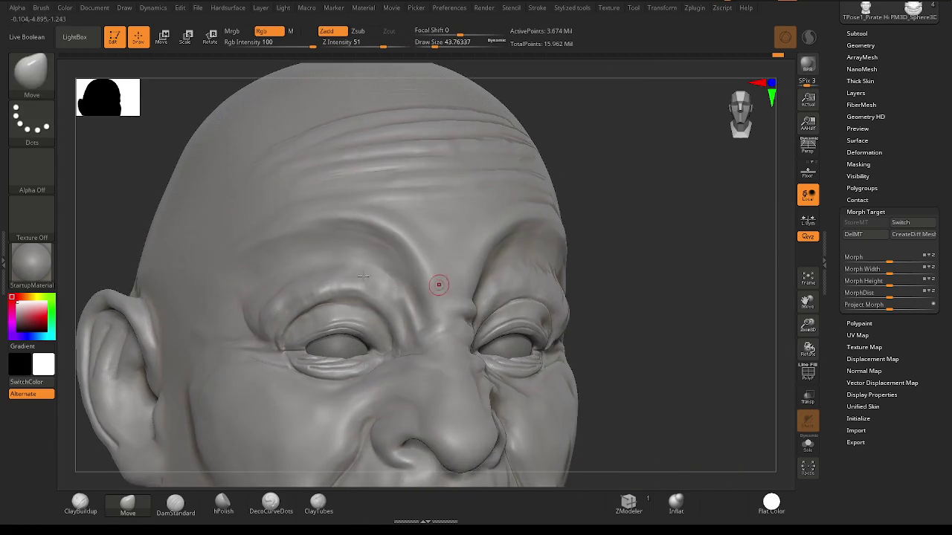
pyautogui.scroll(3, 332, 261)
pyautogui.press('space')
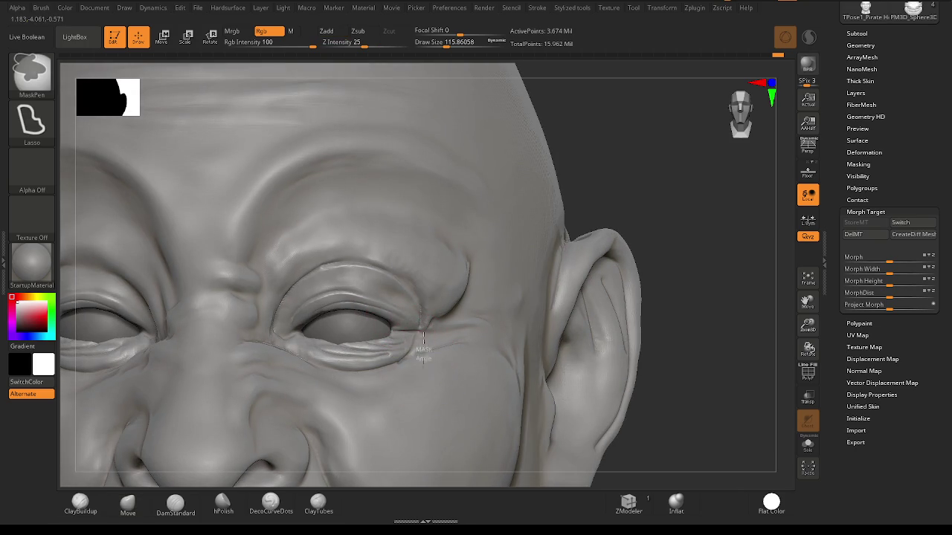
# Lasso-mask around the right eye, invert the mask, and enlarge the Move brush to about 172.
pyautogui.keyDown('ctrl'); pyautogui.moveTo(424, 351); pyautogui.dragTo(298, 452); pyautogui.keyUp('ctrl')
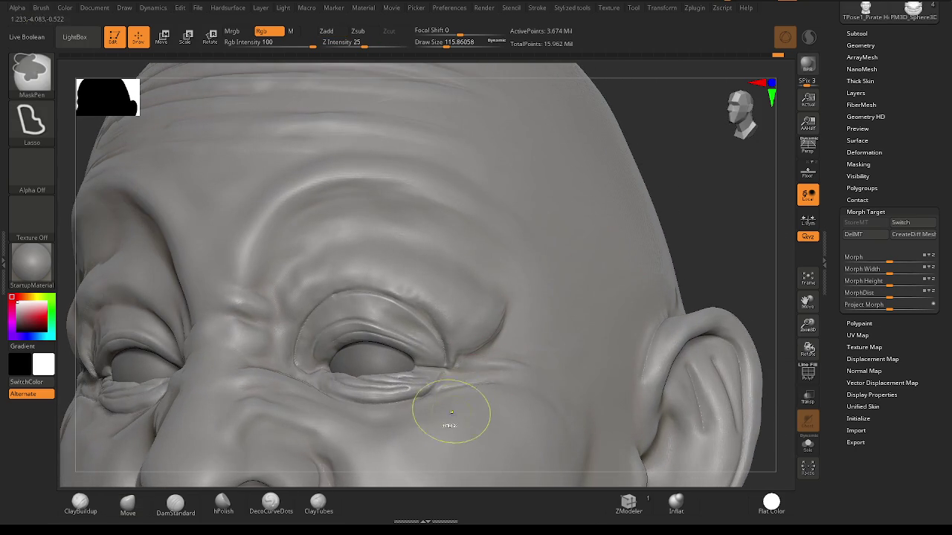
pyautogui.moveTo(448, 413)
pyautogui.keyDown('ctrl'); pyautogui.mouseDown()
pyautogui.moveTo(433, 325)
pyautogui.moveTo(371, 293)
pyautogui.moveTo(325, 290)
pyautogui.moveTo(291, 320)
pyautogui.moveTo(308, 419)
pyautogui.moveTo(451, 345)
pyautogui.mouseUp(); pyautogui.keyUp('ctrl')
pyautogui.keyDown('ctrl'); pyautogui.click(675, 277); pyautogui.keyUp('ctrl')
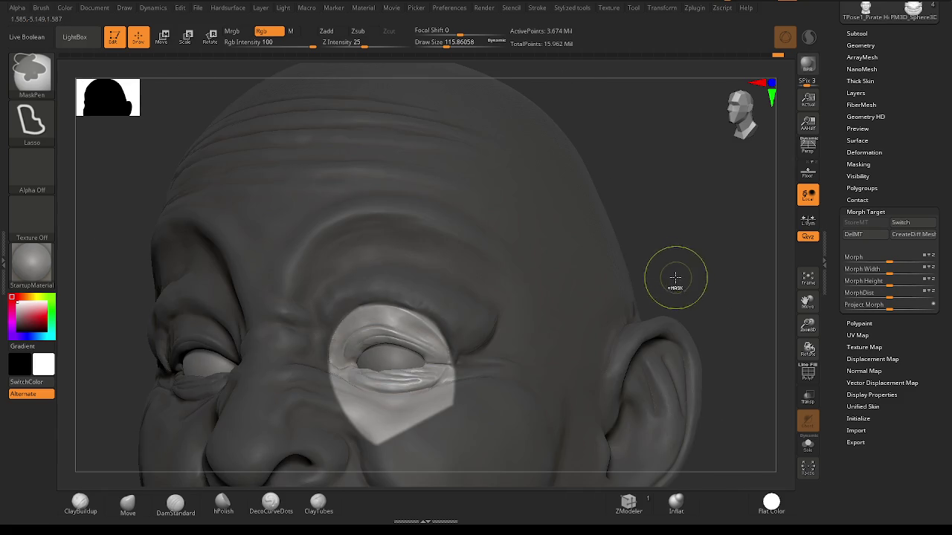
pyautogui.moveTo(679, 257)
pyautogui.mouseDown()
pyautogui.moveTo(687, 243)
pyautogui.moveTo(674, 261)
pyautogui.moveTo(465, 359)
pyautogui.mouseUp()
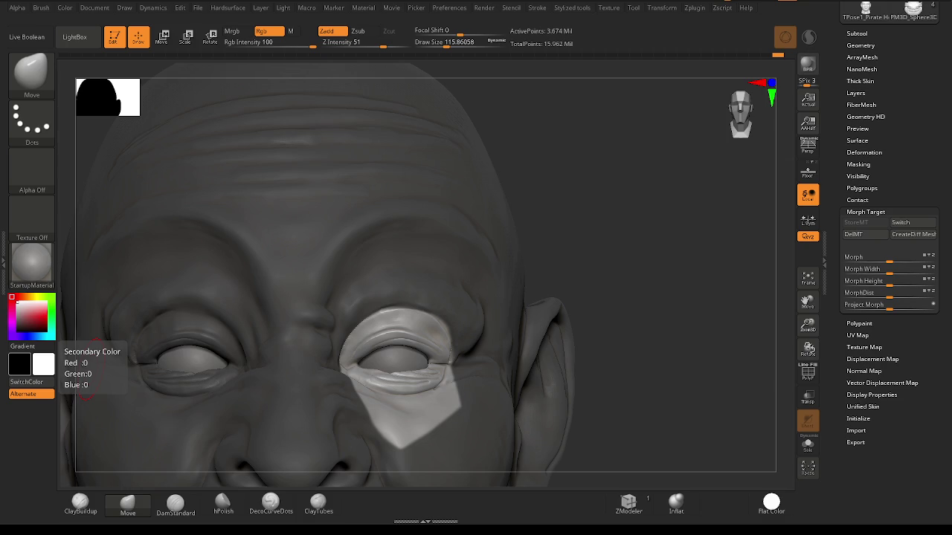
pyautogui.moveTo(650, 261); pyautogui.dragTo(471, 280)
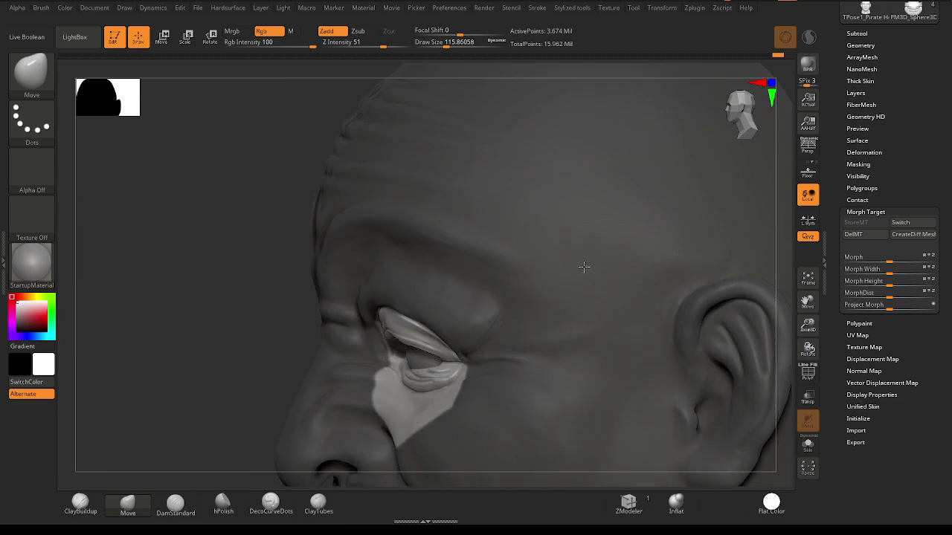
pyautogui.press('space')
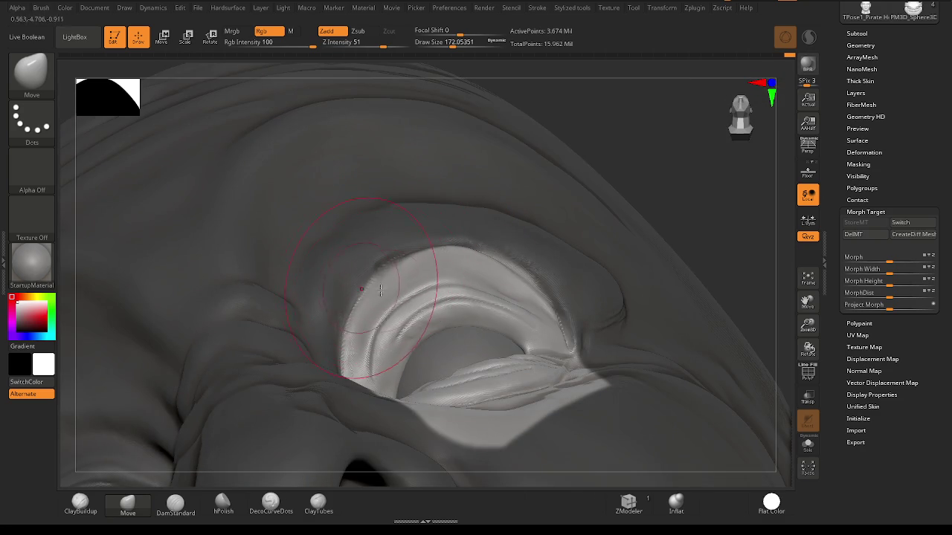
# Orbit around the right upper eyelid and reduce the brush size to about 87.
pyautogui.moveTo(375, 259); pyautogui.dragTo(343, 313)
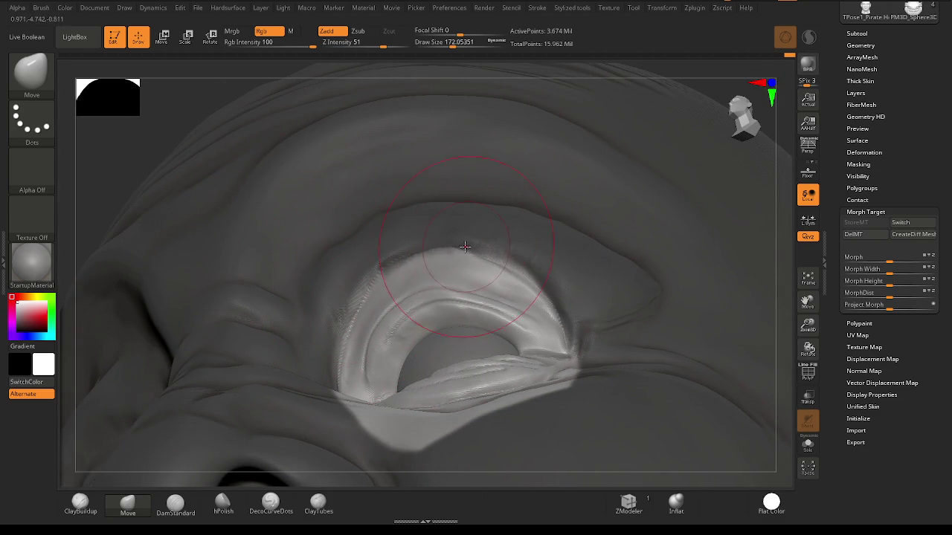
pyautogui.moveTo(514, 250)
pyautogui.mouseDown(button='right')
pyautogui.moveTo(513, 265)
pyautogui.moveTo(527, 272)
pyautogui.moveTo(480, 263)
pyautogui.moveTo(513, 253)
pyautogui.mouseUp(button='right')
pyautogui.rightClick(514, 265)
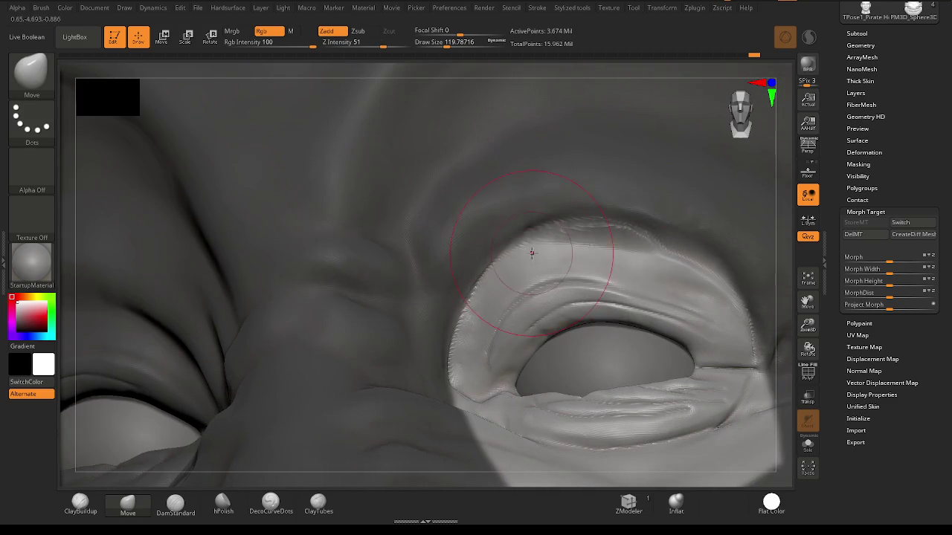
pyautogui.moveTo(629, 246); pyautogui.dragTo(655, 263, button='right')
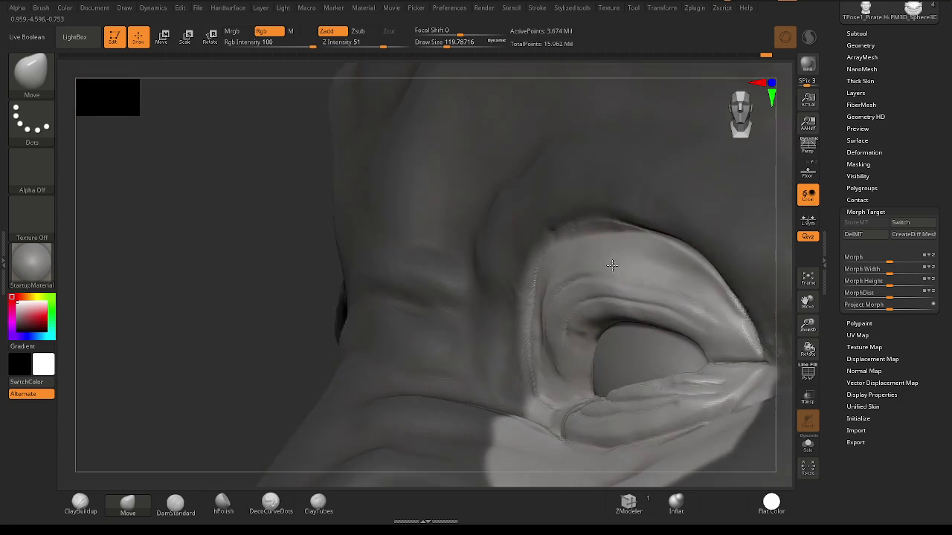
pyautogui.moveTo(673, 268); pyautogui.dragTo(611, 274, button='right')
pyautogui.press('space')
pyautogui.moveTo(611, 273); pyautogui.dragTo(602, 272)
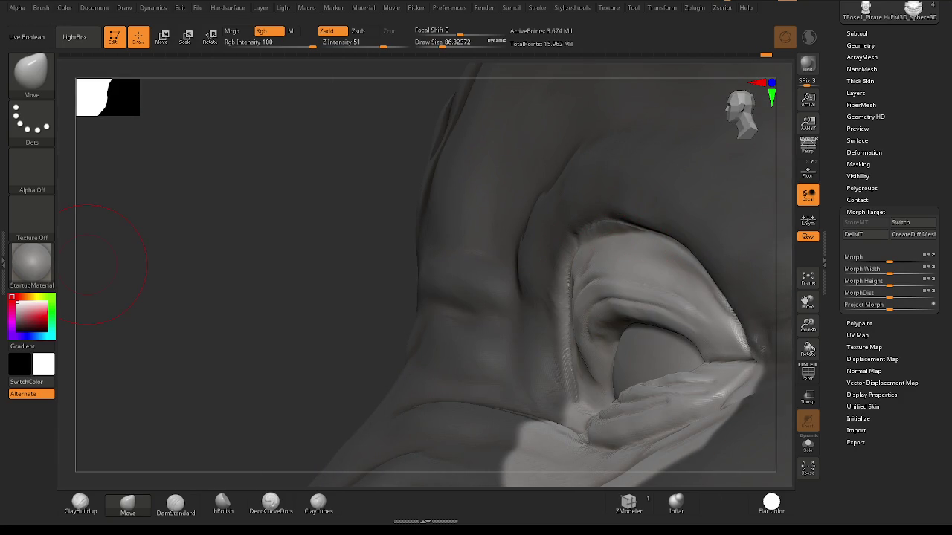
# Lower the brush size to about 51, clear the mask, and zoom onto the right eye.
pyautogui.moveTo(662, 281)
pyautogui.mouseDown(button='right')
pyautogui.moveTo(708, 262)
pyautogui.moveTo(461, 238)
pyautogui.mouseUp(button='right')
pyautogui.press('space')
pyautogui.moveTo(466, 236); pyautogui.dragTo(453, 237)
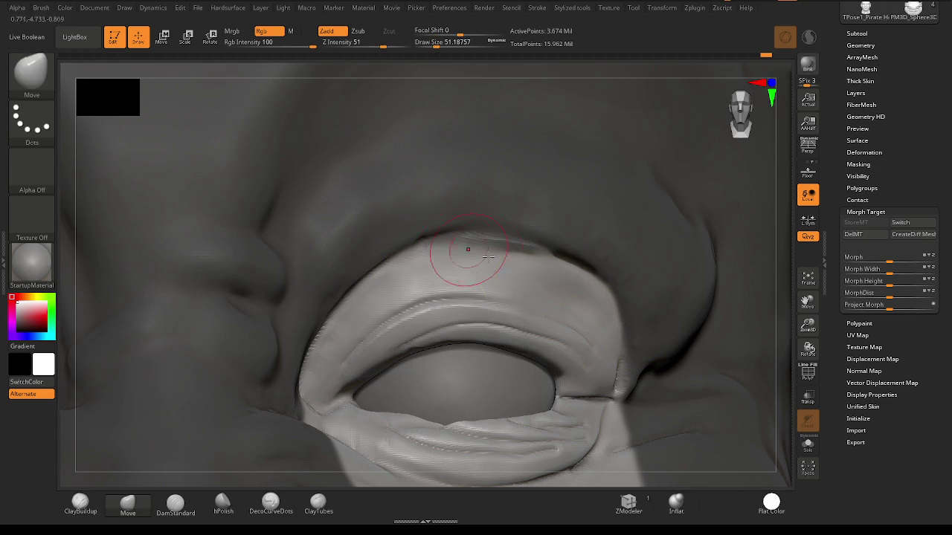
pyautogui.keyDown('ctrl'); pyautogui.moveTo(453, 251); pyautogui.dragTo(620, 300, button='right'); pyautogui.keyUp('ctrl')
pyautogui.keyDown('ctrl'); pyautogui.moveTo(727, 234); pyautogui.dragTo(714, 245); pyautogui.keyUp('ctrl')
pyautogui.moveTo(713, 246)
pyautogui.mouseDown(button='right')
pyautogui.moveTo(521, 268)
pyautogui.moveTo(478, 255)
pyautogui.mouseUp(button='right')
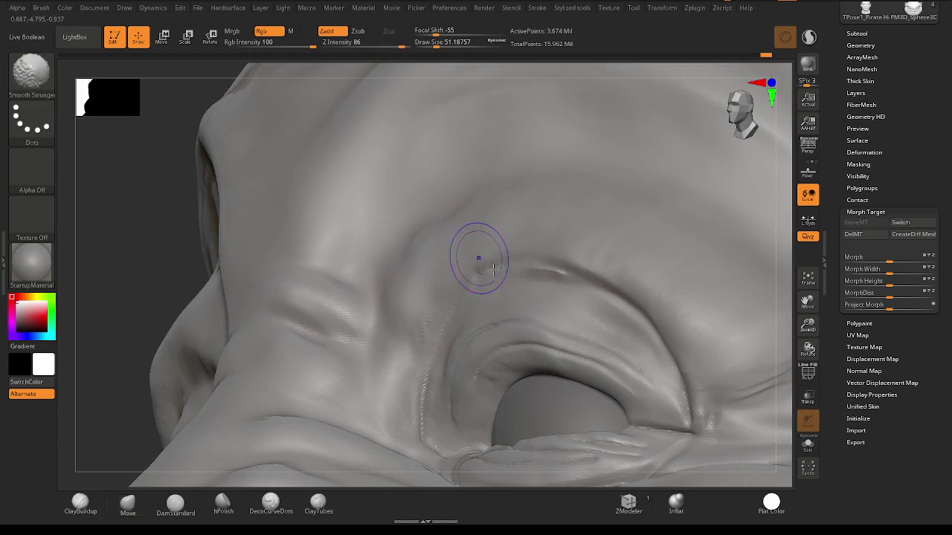
pyautogui.moveTo(616, 287)
pyautogui.keyDown('alt'); pyautogui.mouseDown(button='right')
pyautogui.moveTo(552, 297)
pyautogui.moveTo(513, 265)
pyautogui.mouseUp(button='right'); pyautogui.keyUp('alt')
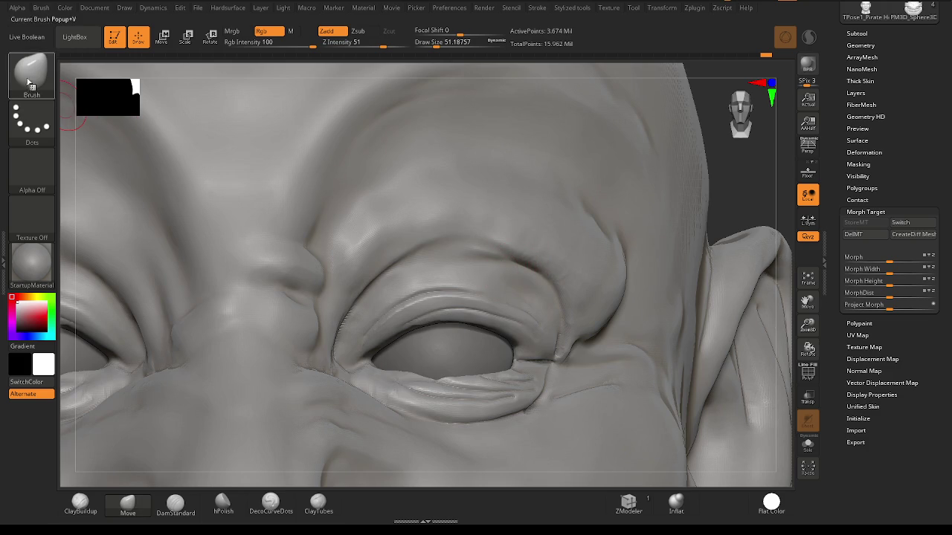
# Select the Wrinkles brush from the brush list.
pyautogui.click(31, 71)
pyautogui.press('w')
pyautogui.click(330, 425)
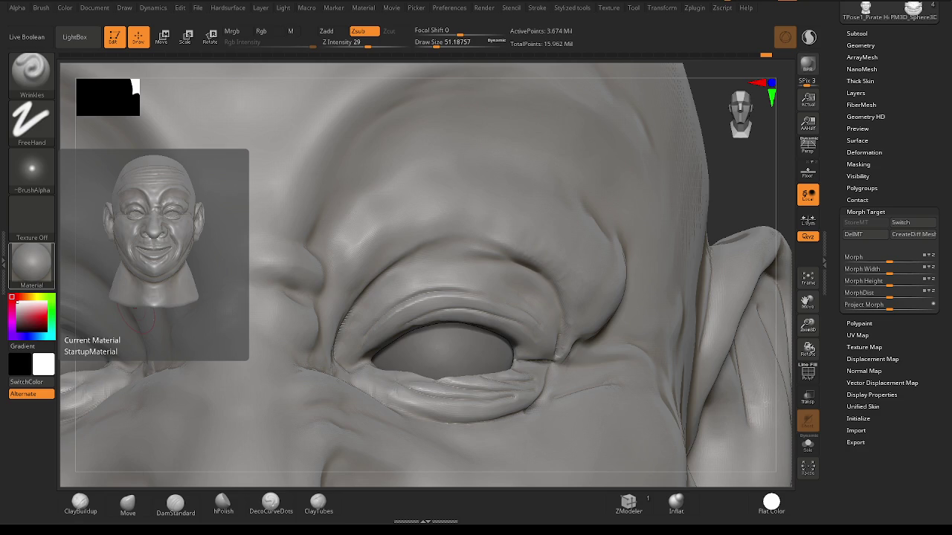
# Etch fine Wrinkles-brush creases along the upper eyelid rim at about size 21.6, smoothing between strokes.
pyautogui.moveTo(588, 268)
pyautogui.keyDown('ctrl'); pyautogui.mouseDown(button='right')
pyautogui.moveTo(575, 253)
pyautogui.moveTo(474, 257)
pyautogui.mouseUp(button='right'); pyautogui.keyUp('ctrl')
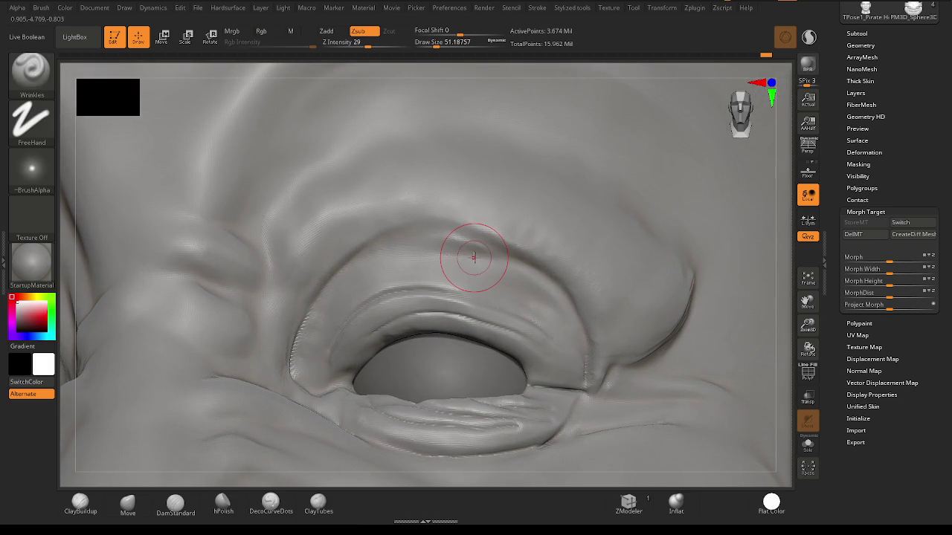
pyautogui.press('space')
pyautogui.moveTo(405, 258); pyautogui.dragTo(392, 257)
pyautogui.moveTo(297, 355)
pyautogui.mouseDown()
pyautogui.moveTo(414, 236)
pyautogui.moveTo(493, 244)
pyautogui.moveTo(549, 274)
pyautogui.moveTo(579, 312)
pyautogui.moveTo(585, 390)
pyautogui.mouseUp()
pyautogui.press('shift')
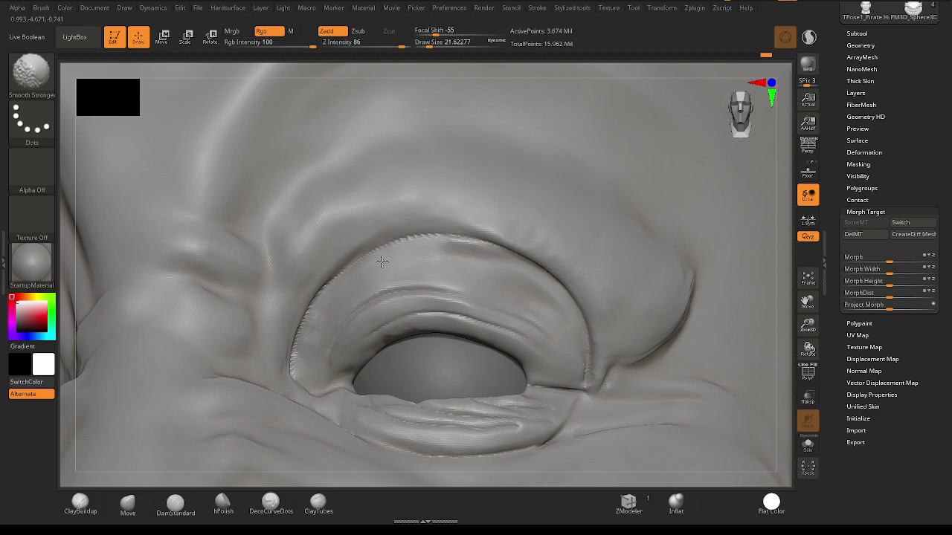
pyautogui.moveTo(585, 330)
pyautogui.mouseDown()
pyautogui.moveTo(537, 273)
pyautogui.moveTo(414, 233)
pyautogui.moveTo(331, 276)
pyautogui.moveTo(297, 349)
pyautogui.mouseUp()
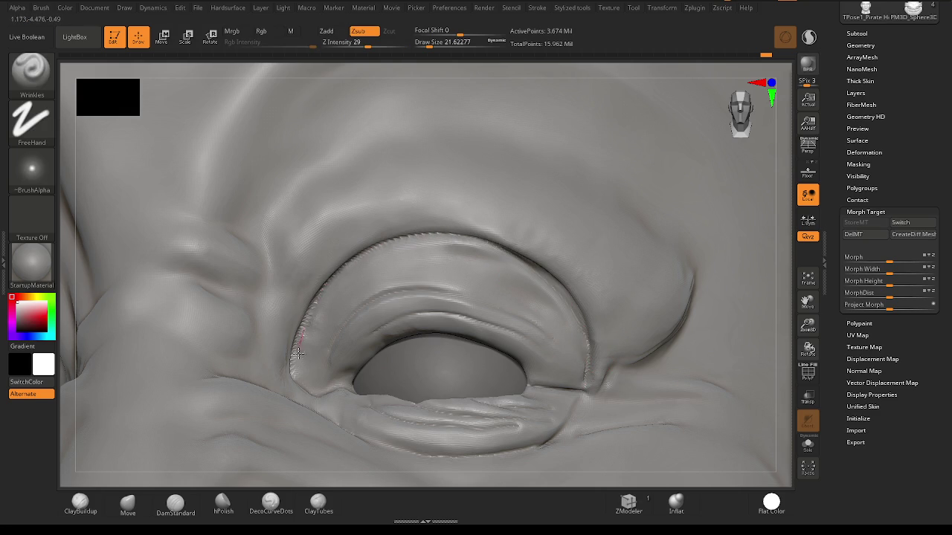
pyautogui.moveTo(414, 324)
pyautogui.keyDown('ctrl'); pyautogui.mouseDown(button='right')
pyautogui.moveTo(400, 332)
pyautogui.moveTo(446, 361)
pyautogui.moveTo(527, 291)
pyautogui.moveTo(472, 358)
pyautogui.mouseUp(button='right'); pyautogui.keyUp('ctrl')
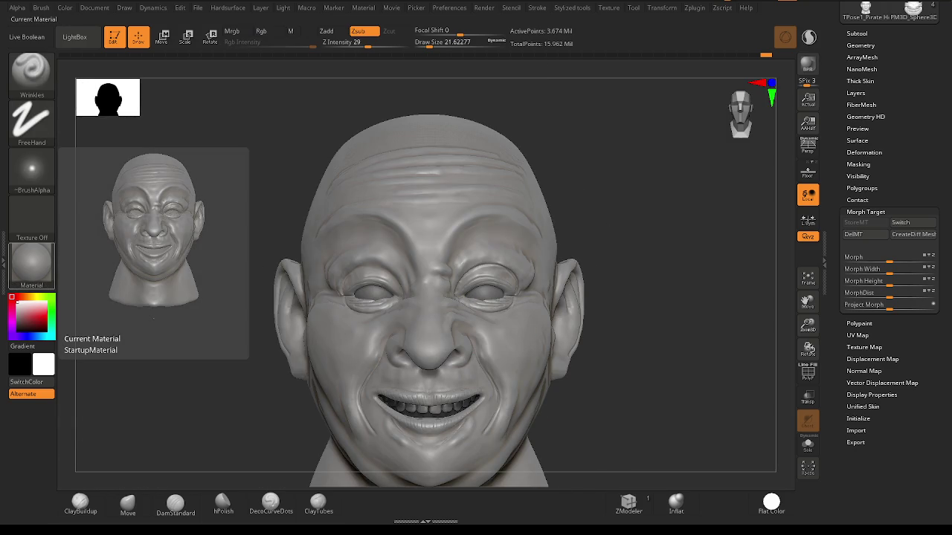
# Build up several ClayBuildup wrinkle folds on the chin with an enlarged brush, then soften them.
pyautogui.moveTo(452, 221)
pyautogui.keyDown('ctrl'); pyautogui.mouseDown(button='right')
pyautogui.moveTo(526, 290)
pyautogui.moveTo(488, 302)
pyautogui.mouseUp(button='right'); pyautogui.keyUp('ctrl')
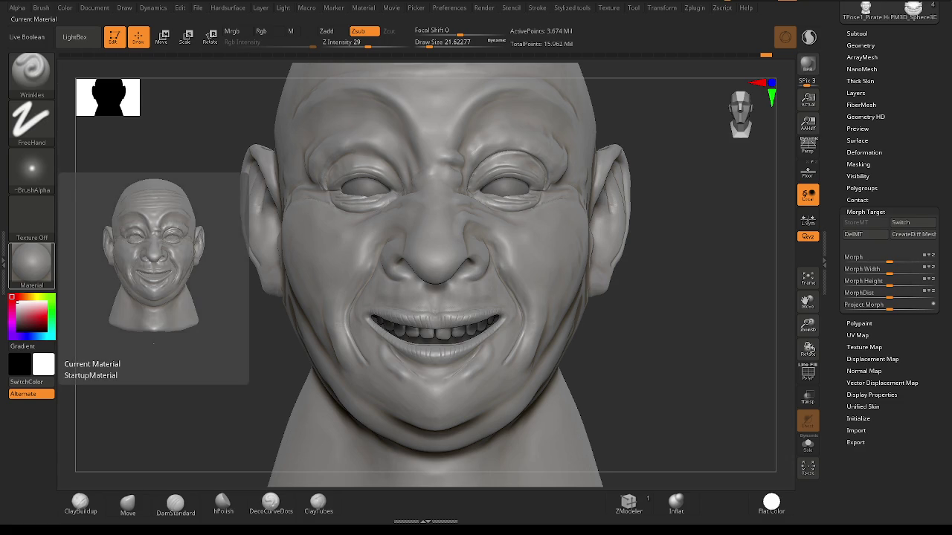
pyautogui.moveTo(416, 297); pyautogui.dragTo(461, 350, button='right')
pyautogui.keyDown('ctrl'); pyautogui.moveTo(482, 382); pyautogui.dragTo(523, 344, button='right'); pyautogui.keyUp('ctrl')
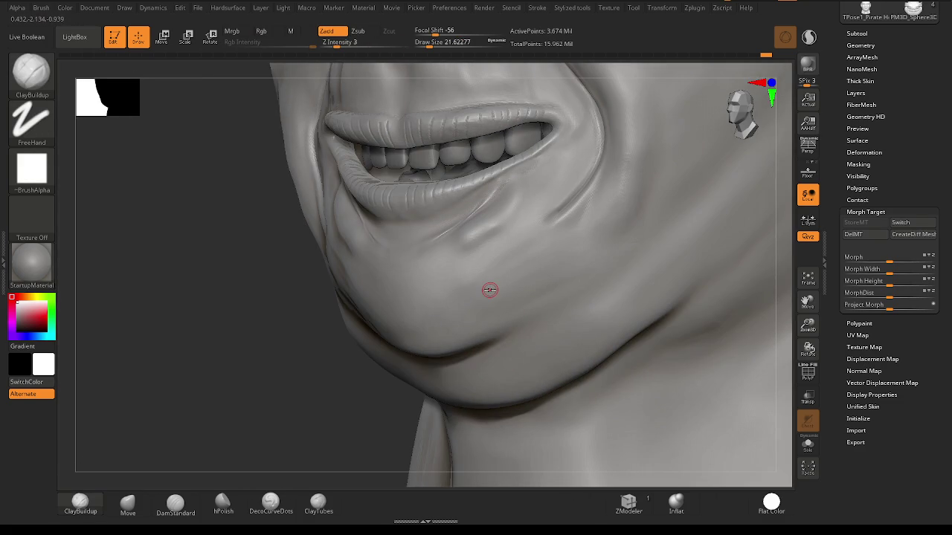
pyautogui.press('space')
pyautogui.moveTo(467, 291)
pyautogui.mouseDown()
pyautogui.moveTo(491, 291)
pyautogui.moveTo(456, 286)
pyautogui.moveTo(436, 334)
pyautogui.moveTo(510, 294)
pyautogui.moveTo(467, 294)
pyautogui.moveTo(510, 265)
pyautogui.moveTo(445, 298)
pyautogui.mouseUp()
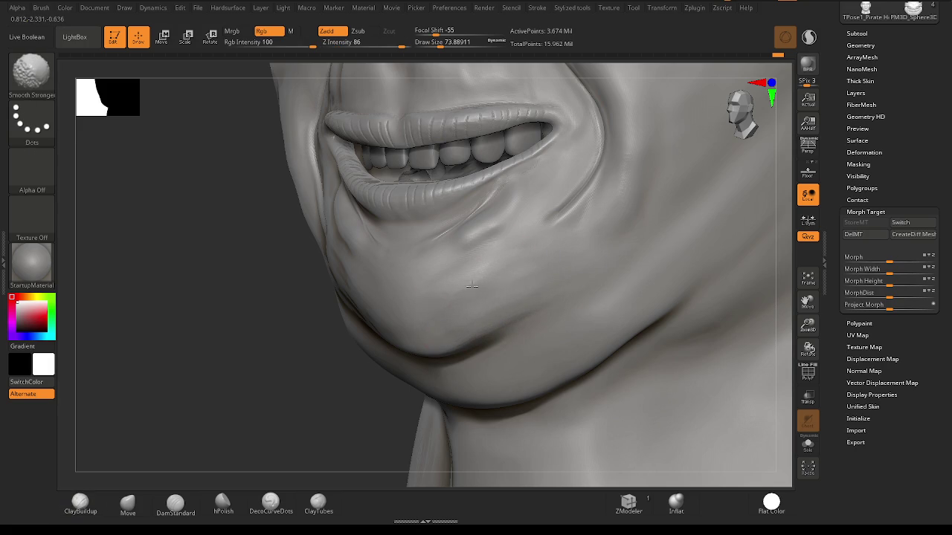
pyautogui.moveTo(349, 372); pyautogui.dragTo(283, 357)
pyautogui.moveTo(312, 297); pyautogui.dragTo(394, 323)
pyautogui.moveTo(290, 312); pyautogui.dragTo(386, 335)
pyautogui.moveTo(308, 286); pyautogui.dragTo(394, 325)
pyautogui.moveTo(302, 298)
pyautogui.keyDown('shift'); pyautogui.mouseDown()
pyautogui.moveTo(327, 342)
pyautogui.moveTo(387, 297)
pyautogui.moveTo(372, 307)
pyautogui.mouseUp(); pyautogui.keyUp('shift')
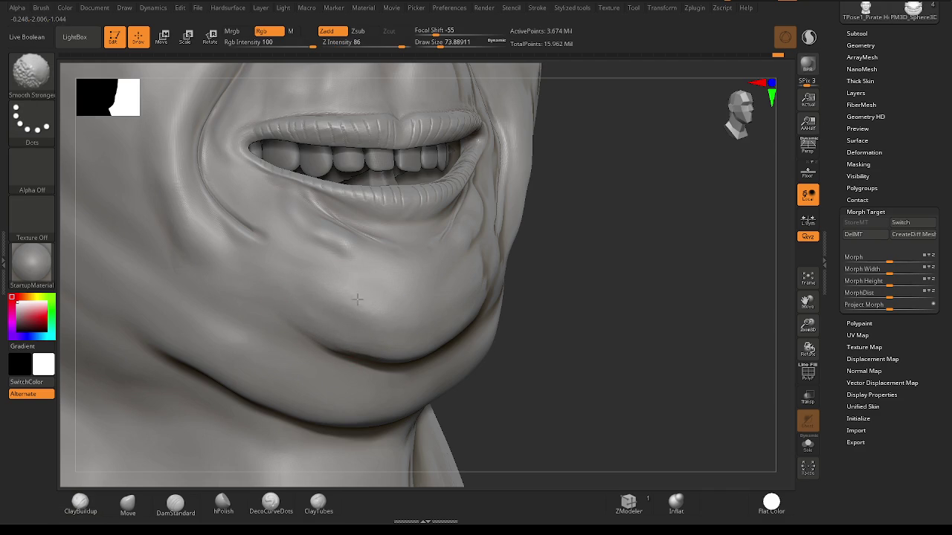
# From a frontal view, nudge the chin with an enlarged Move brush and smooth it.
pyautogui.moveTo(350, 365); pyautogui.dragTo(292, 307)
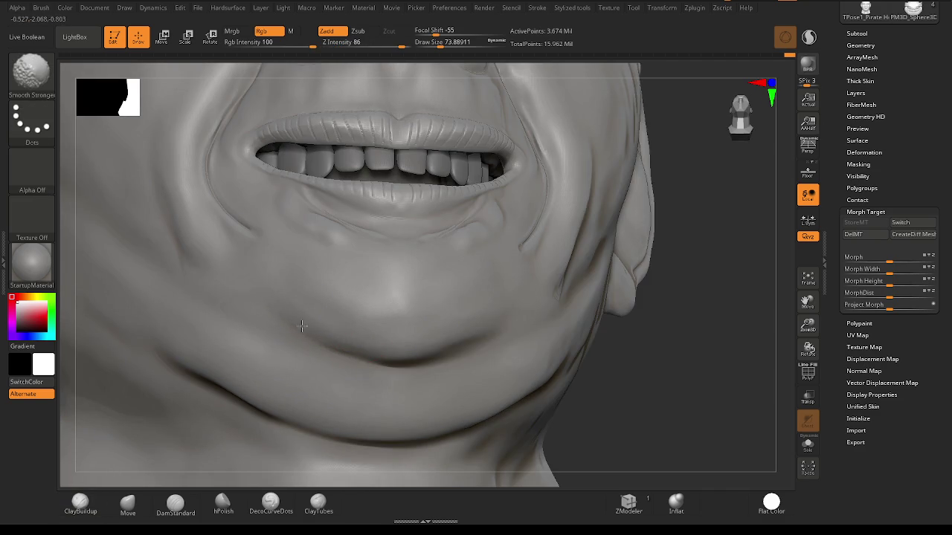
pyautogui.keyDown('shift'); pyautogui.moveTo(506, 329); pyautogui.dragTo(443, 337, button='right'); pyautogui.keyUp('shift')
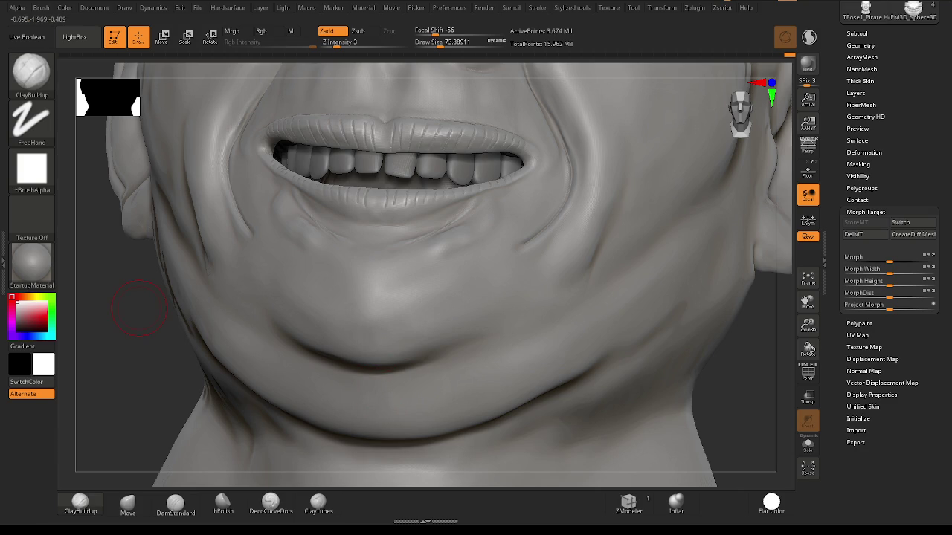
pyautogui.moveTo(593, 293)
pyautogui.mouseDown(button='right')
pyautogui.moveTo(471, 248)
pyautogui.moveTo(484, 221)
pyautogui.moveTo(471, 361)
pyautogui.moveTo(440, 250)
pyautogui.moveTo(401, 185)
pyautogui.mouseUp(button='right')
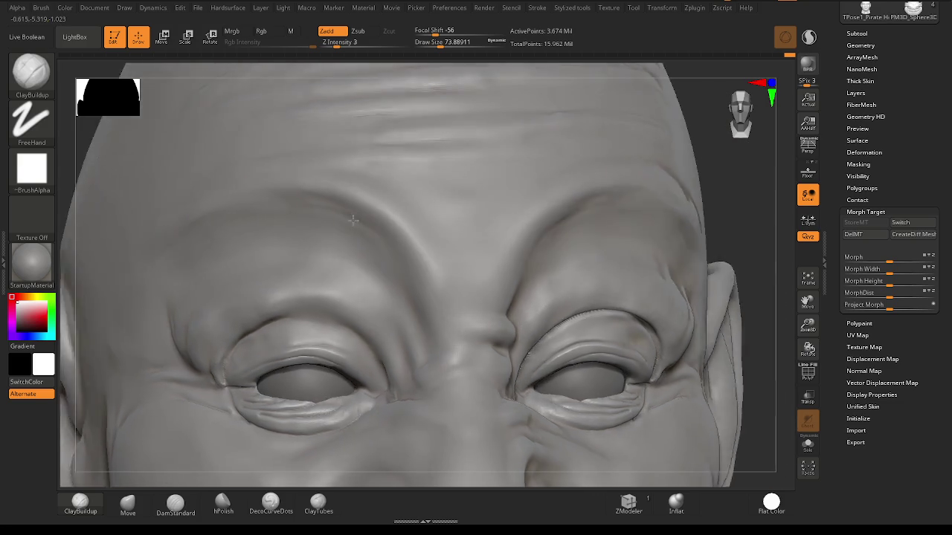
pyautogui.keyDown('shift'); pyautogui.moveTo(304, 223); pyautogui.dragTo(209, 204, button='right'); pyautogui.keyUp('shift')
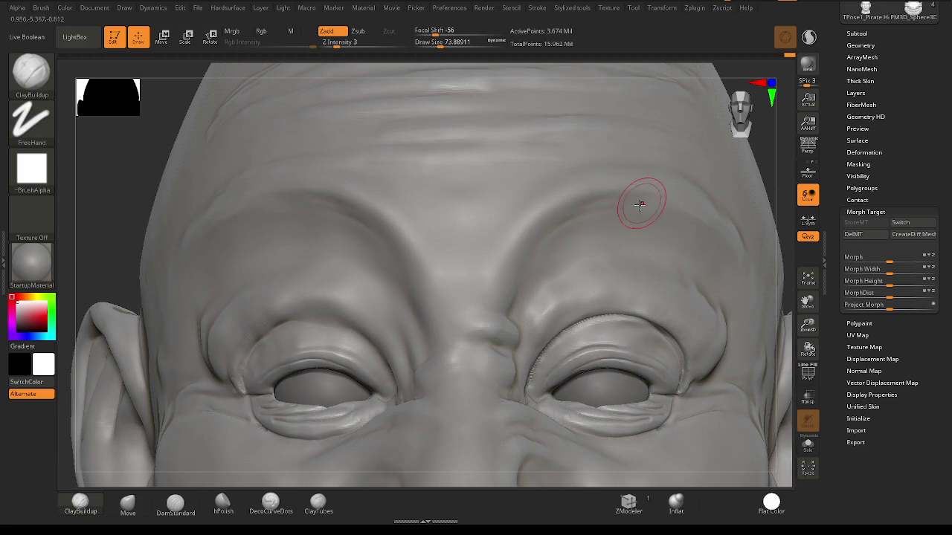
pyautogui.moveTo(441, 228)
pyautogui.keyDown('alt'); pyautogui.mouseDown(button='right')
pyautogui.moveTo(528, 210)
pyautogui.moveTo(573, 255)
pyautogui.moveTo(585, 255)
pyautogui.moveTo(560, 238)
pyautogui.moveTo(636, 262)
pyautogui.moveTo(607, 264)
pyautogui.moveTo(605, 247)
pyautogui.moveTo(503, 334)
pyautogui.mouseUp(button='right'); pyautogui.keyUp('alt')
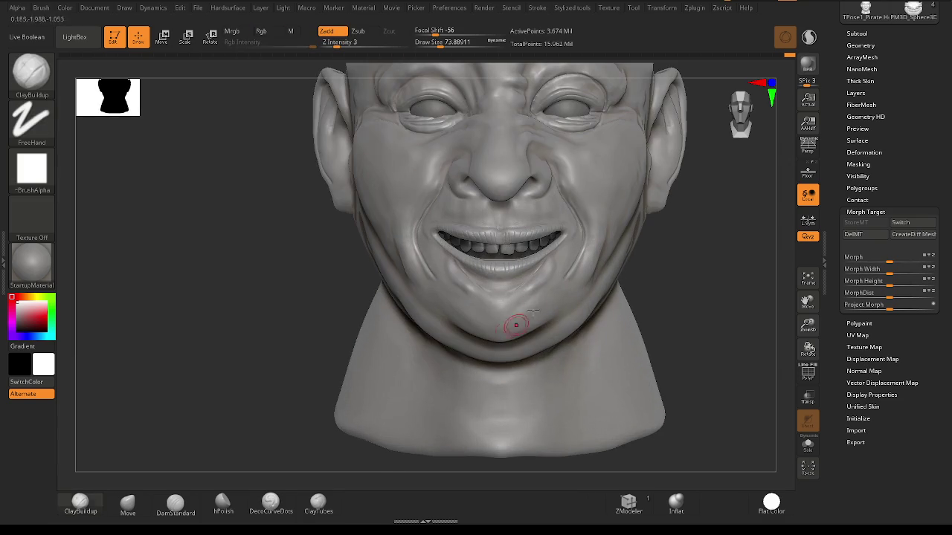
pyautogui.click(128, 506)
pyautogui.press('space')
pyautogui.moveTo(483, 324); pyautogui.dragTo(482, 326)
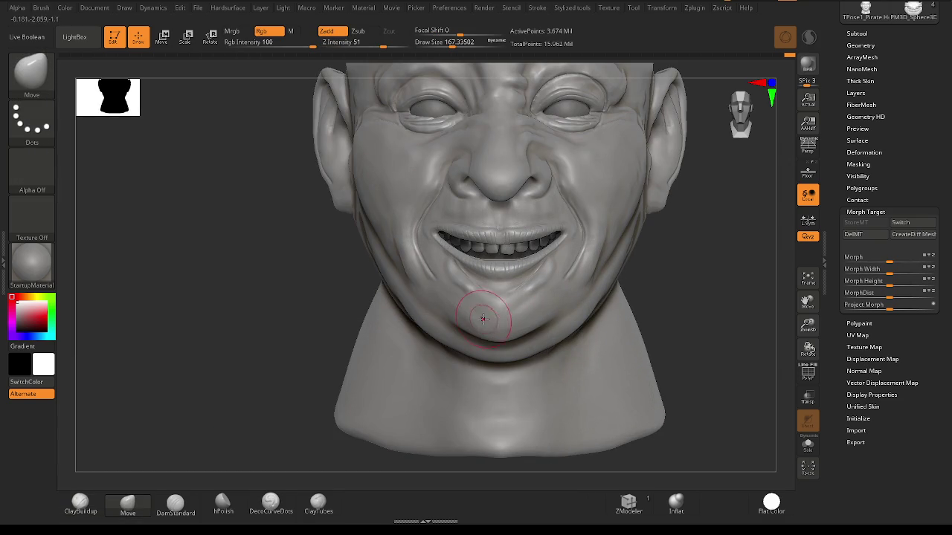
pyautogui.press('shift')
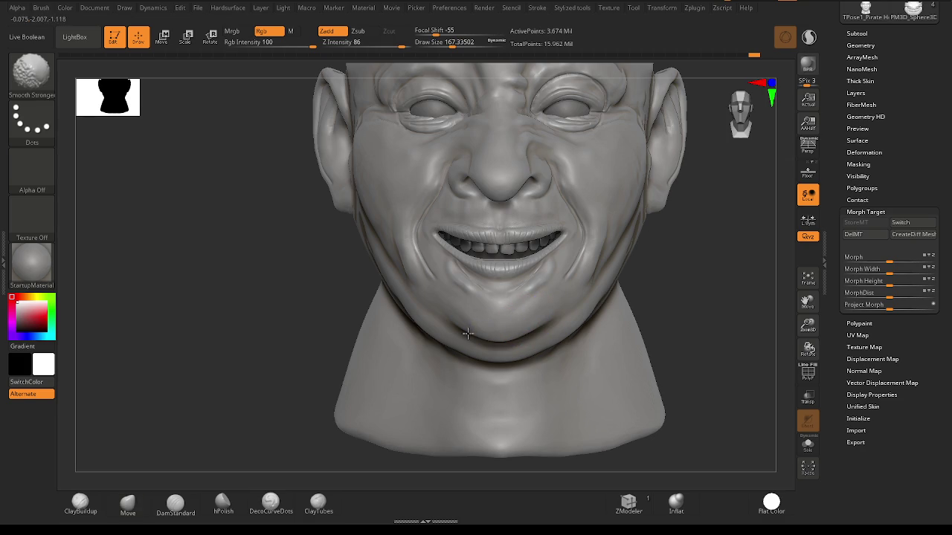
pyautogui.scroll(5, 515, 310)
pyautogui.press('space')
# Polish and extend a flat patch on the chin with a smaller hPolish brush, then smooth it.
pyautogui.moveTo(572, 310); pyautogui.dragTo(317, 337)
pyautogui.click(223, 503)
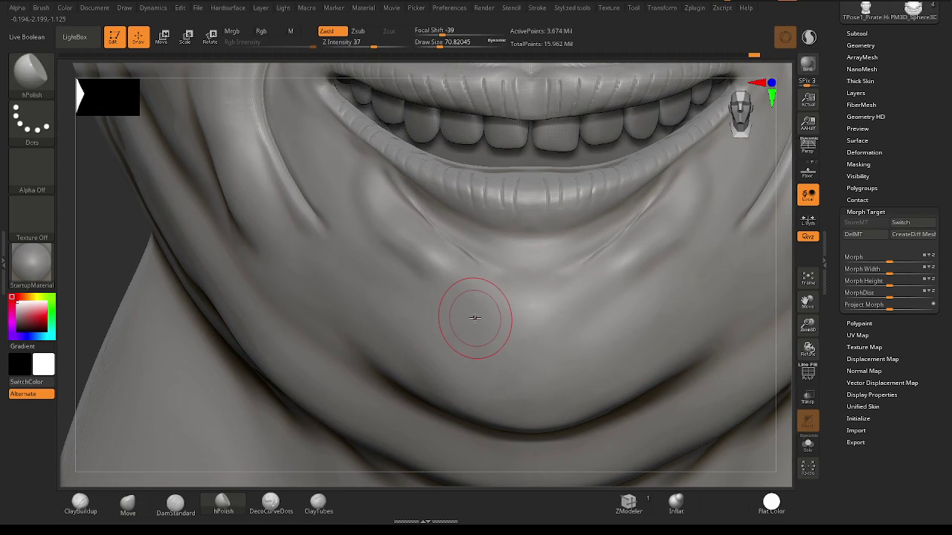
pyautogui.moveTo(450, 284); pyautogui.dragTo(576, 286)
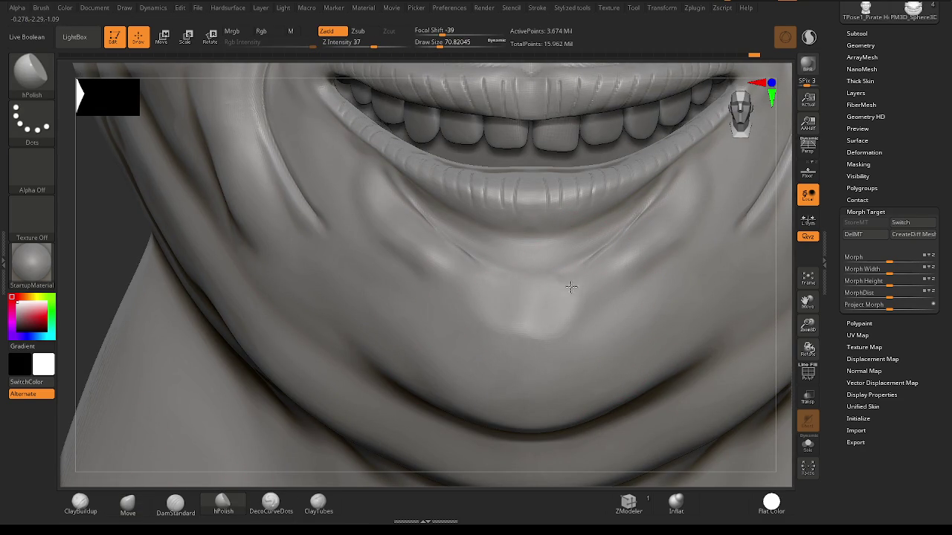
pyautogui.moveTo(443, 317)
pyautogui.mouseDown()
pyautogui.moveTo(476, 325)
pyautogui.moveTo(461, 353)
pyautogui.mouseUp()
pyautogui.press('shift')
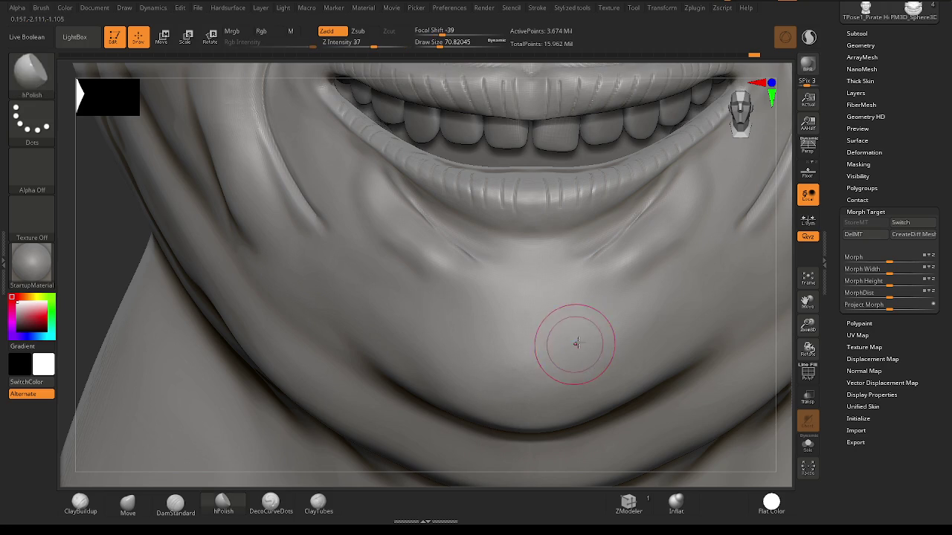
# Soften the skin between the eyes from a three-quarter view of the nose bridge.
pyautogui.moveTo(574, 346)
pyautogui.keyDown('ctrl'); pyautogui.mouseDown(button='right')
pyautogui.moveTo(577, 287)
pyautogui.moveTo(524, 357)
pyautogui.moveTo(577, 309)
pyautogui.moveTo(535, 346)
pyautogui.moveTo(514, 342)
pyautogui.mouseUp(button='right'); pyautogui.keyUp('ctrl')
pyautogui.moveTo(502, 216)
pyautogui.keyDown('ctrl'); pyautogui.mouseDown(button='right')
pyautogui.moveTo(520, 238)
pyautogui.moveTo(543, 223)
pyautogui.mouseUp(button='right'); pyautogui.keyUp('ctrl')
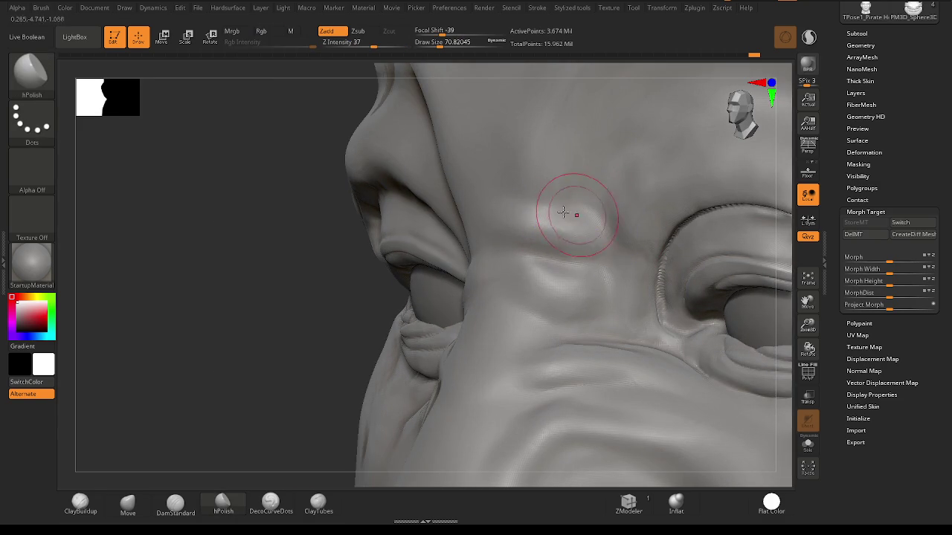
pyautogui.keyDown('shift'); pyautogui.moveTo(518, 210); pyautogui.dragTo(584, 238); pyautogui.keyUp('shift')
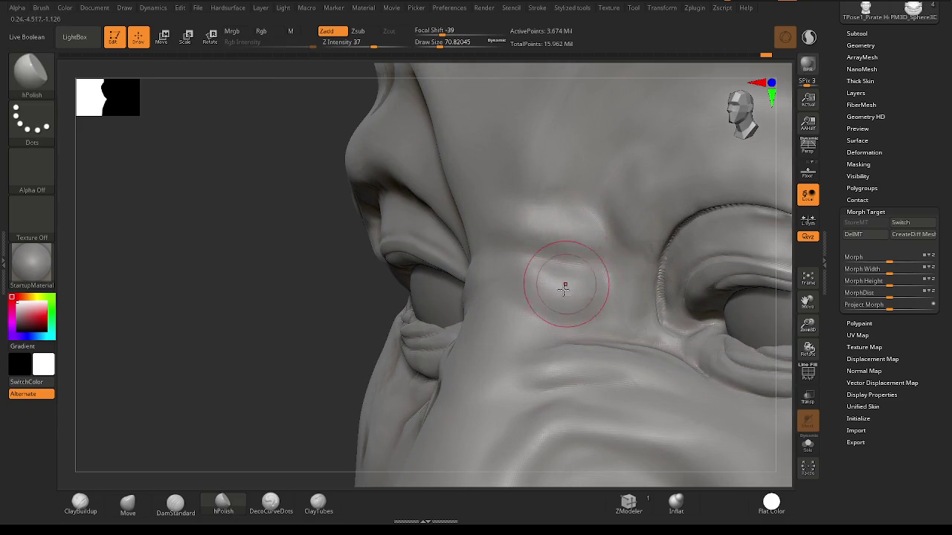
# Select the Wrinkles brush from the brush library and shrink it for thin creases.
pyautogui.moveTo(573, 272); pyautogui.dragTo(601, 276, button='right')
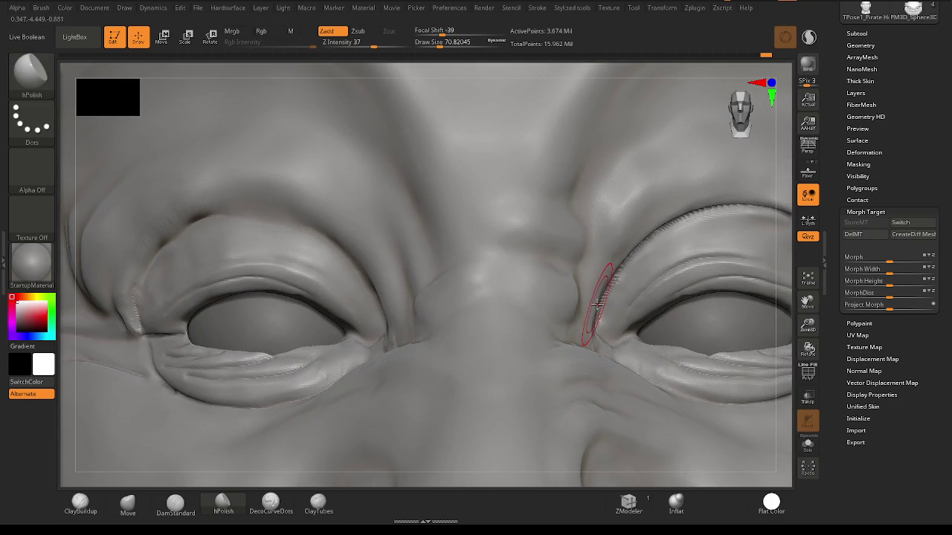
pyautogui.moveTo(596, 301); pyautogui.dragTo(513, 291, button='right')
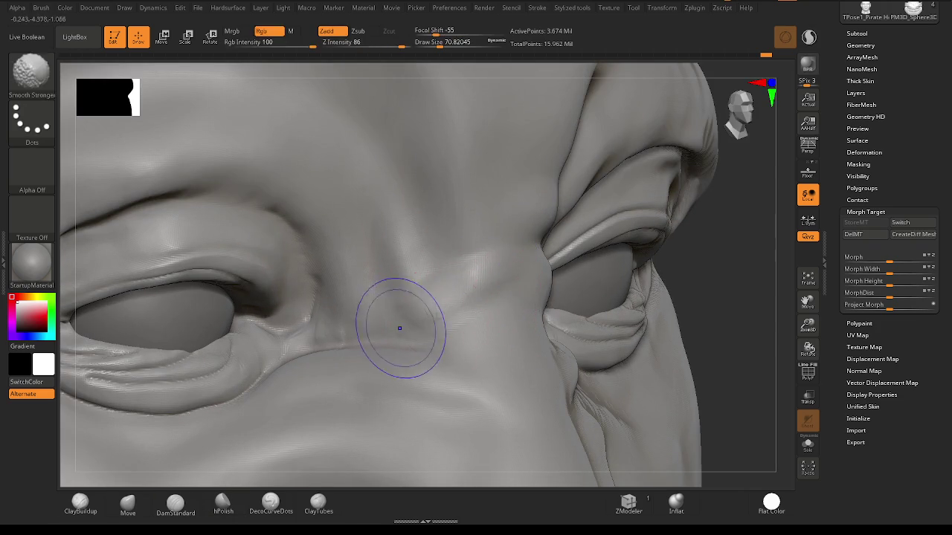
pyautogui.moveTo(505, 292); pyautogui.dragTo(544, 283, button='right')
pyautogui.press('b')
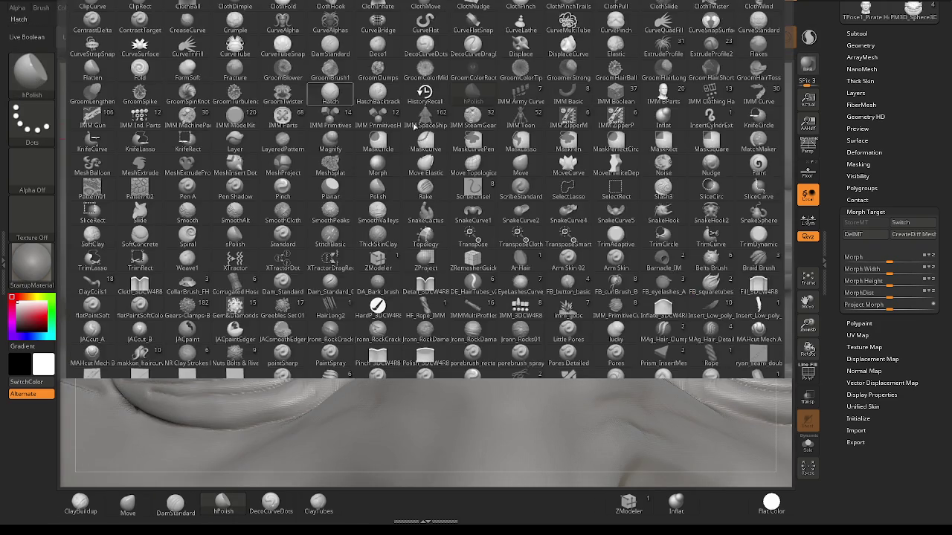
pyautogui.press('w')
pyautogui.click(329, 423)
pyautogui.moveTo(455, 284); pyautogui.dragTo(507, 286, button='right')
pyautogui.press('space')
pyautogui.moveTo(469, 265); pyautogui.dragTo(452, 265)
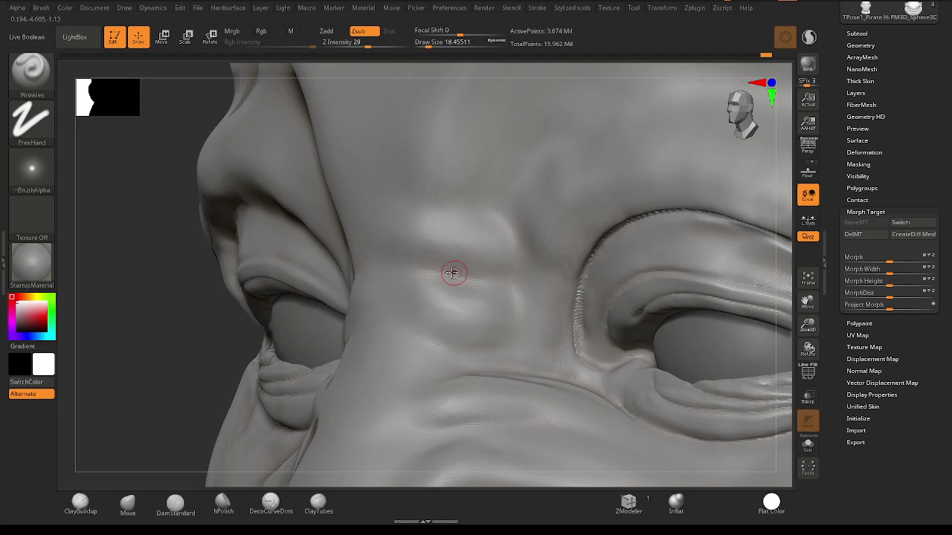
# Carve two horizontal creases across the nose bridge and soften the left end.
pyautogui.moveTo(410, 261); pyautogui.dragTo(542, 276)
pyautogui.press('shift')
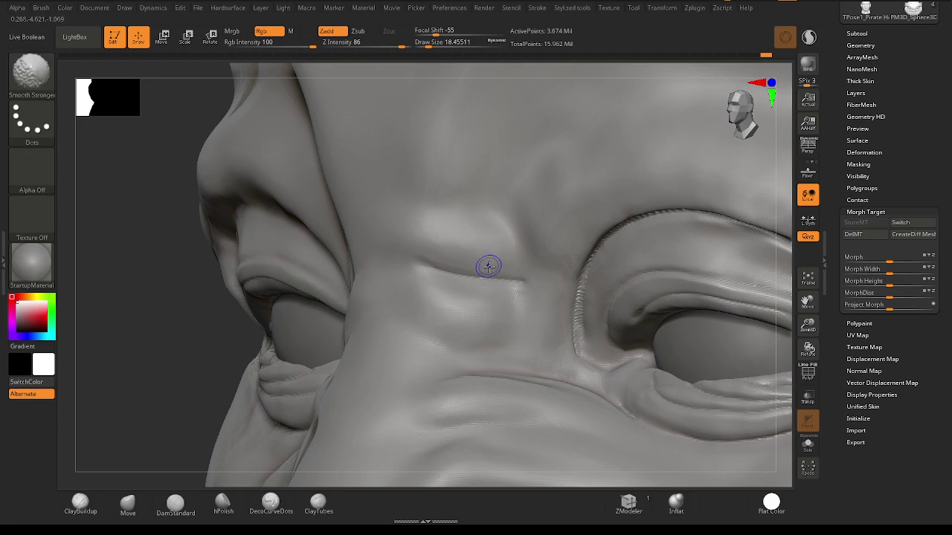
pyautogui.moveTo(471, 244)
pyautogui.mouseDown(button='right')
pyautogui.moveTo(424, 231)
pyautogui.moveTo(423, 260)
pyautogui.mouseUp(button='right')
pyautogui.moveTo(364, 232); pyautogui.dragTo(516, 257)
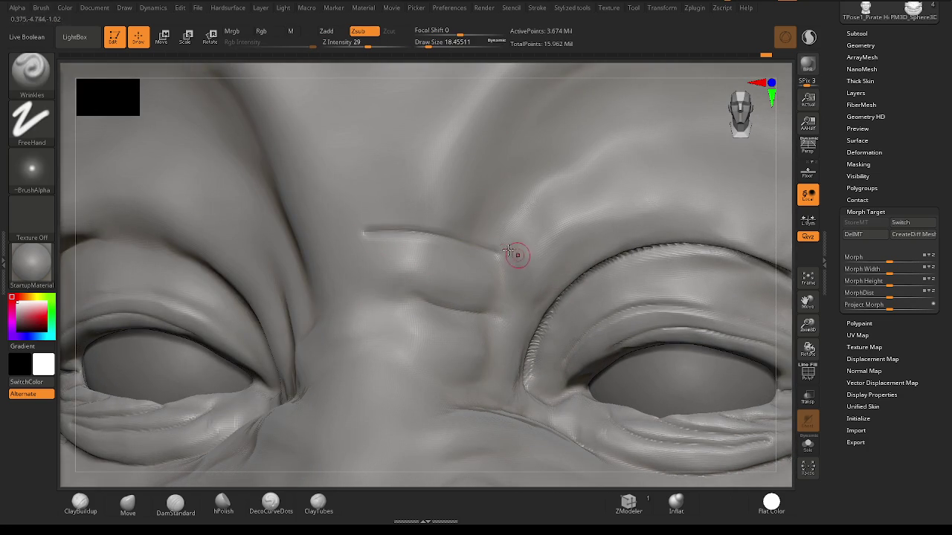
pyautogui.moveTo(503, 285); pyautogui.dragTo(502, 249, button='right')
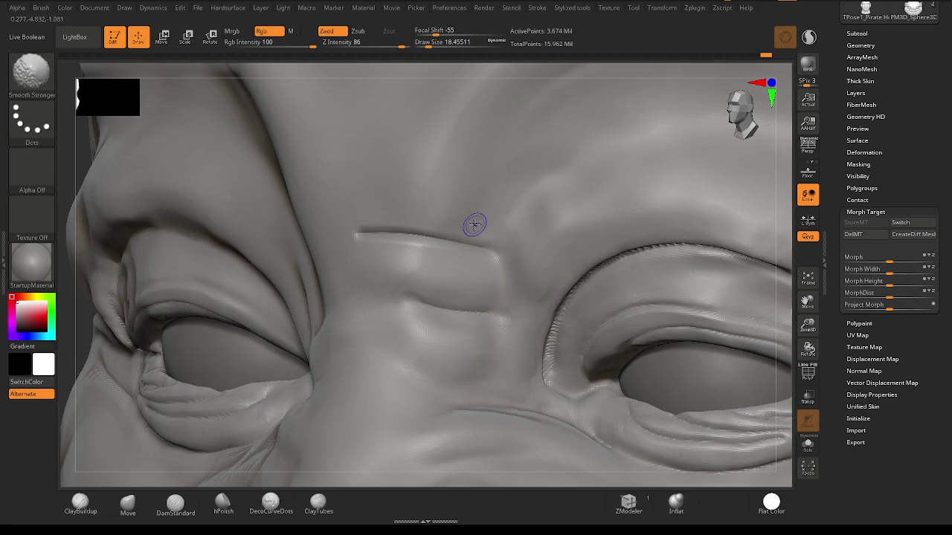
pyautogui.keyDown('shift'); pyautogui.moveTo(349, 227); pyautogui.dragTo(460, 228); pyautogui.keyUp('shift')
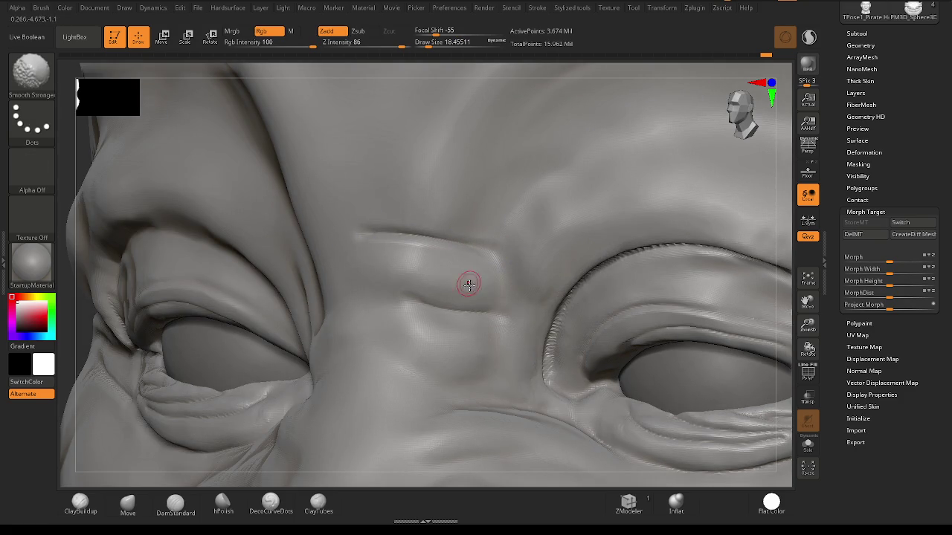
# Carve a curved crease below the eye and smooth it.
pyautogui.moveTo(449, 363)
pyautogui.mouseDown(button='right')
pyautogui.moveTo(433, 345)
pyautogui.moveTo(426, 374)
pyautogui.moveTo(464, 400)
pyautogui.mouseUp(button='right')
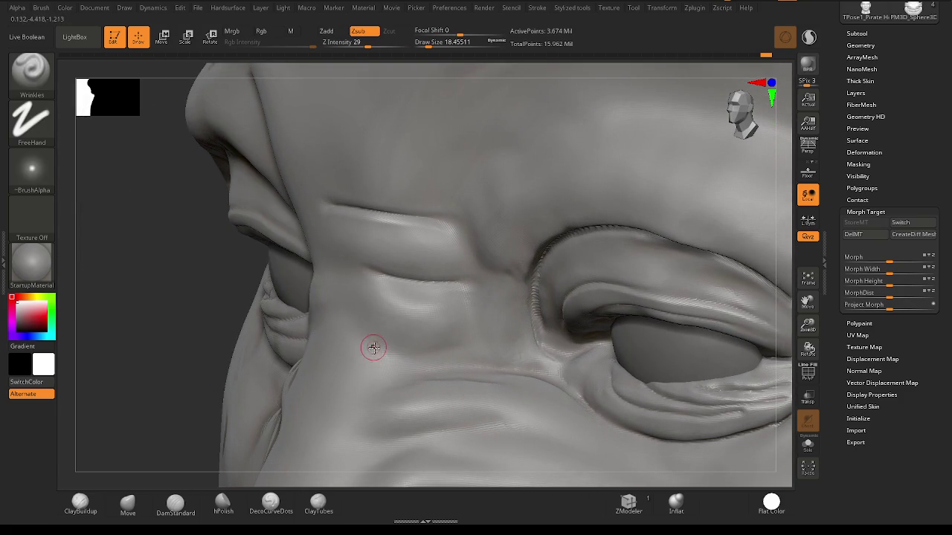
pyautogui.moveTo(374, 352); pyautogui.dragTo(350, 389, button='right')
pyautogui.moveTo(350, 389)
pyautogui.mouseDown()
pyautogui.moveTo(533, 303)
pyautogui.moveTo(645, 344)
pyautogui.moveTo(410, 300)
pyautogui.moveTo(347, 395)
pyautogui.mouseUp()
pyautogui.press('shift')
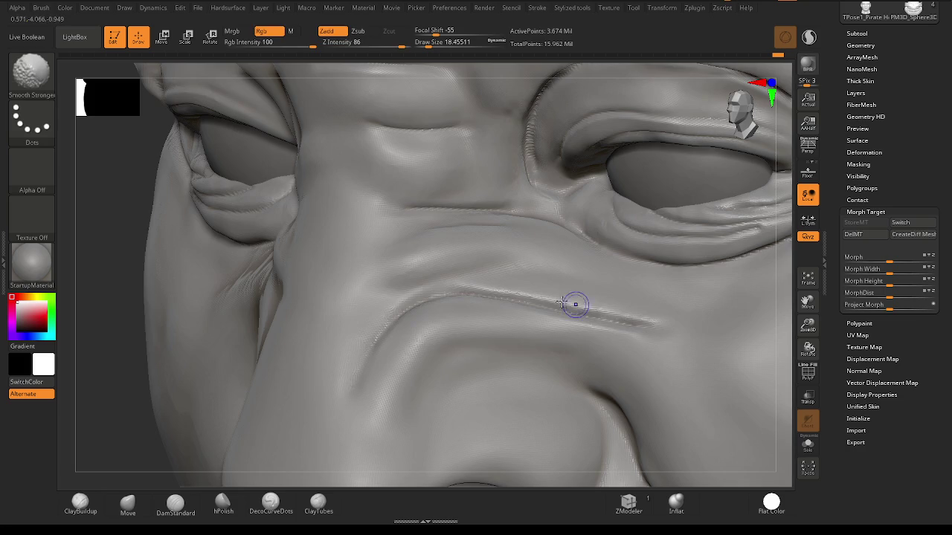
pyautogui.moveTo(486, 325)
pyautogui.mouseDown(button='right')
pyautogui.moveTo(519, 338)
pyautogui.moveTo(365, 342)
pyautogui.mouseUp(button='right')
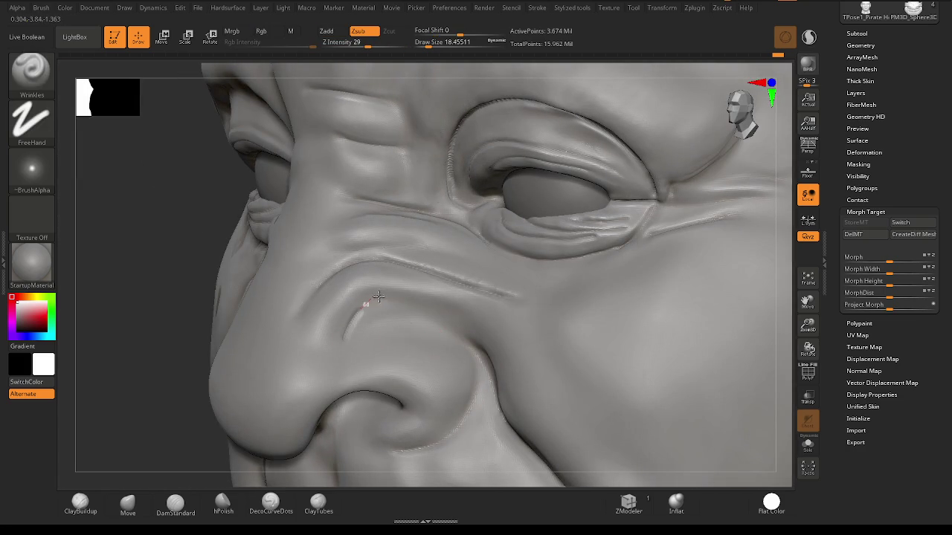
# Carve Wrinkles grooves below the eye beside the nose and across the cheek, smoothing around them.
pyautogui.moveTo(379, 297); pyautogui.dragTo(546, 328)
pyautogui.press('shift')
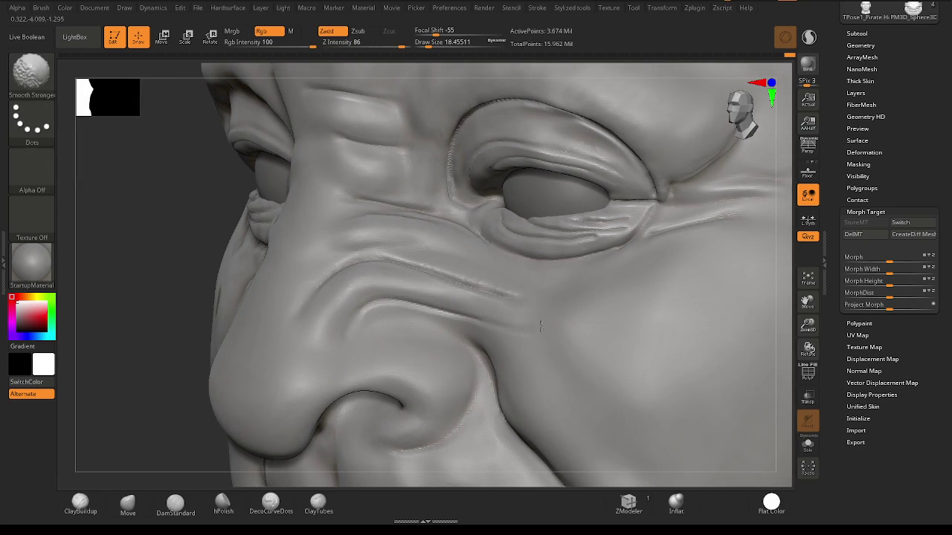
pyautogui.moveTo(550, 339)
pyautogui.mouseDown(button='right')
pyautogui.moveTo(475, 343)
pyautogui.moveTo(414, 297)
pyautogui.moveTo(402, 298)
pyautogui.moveTo(406, 314)
pyautogui.mouseUp(button='right')
pyautogui.moveTo(365, 289)
pyautogui.mouseDown()
pyautogui.moveTo(438, 258)
pyautogui.moveTo(490, 255)
pyautogui.mouseUp()
pyautogui.press('shift')
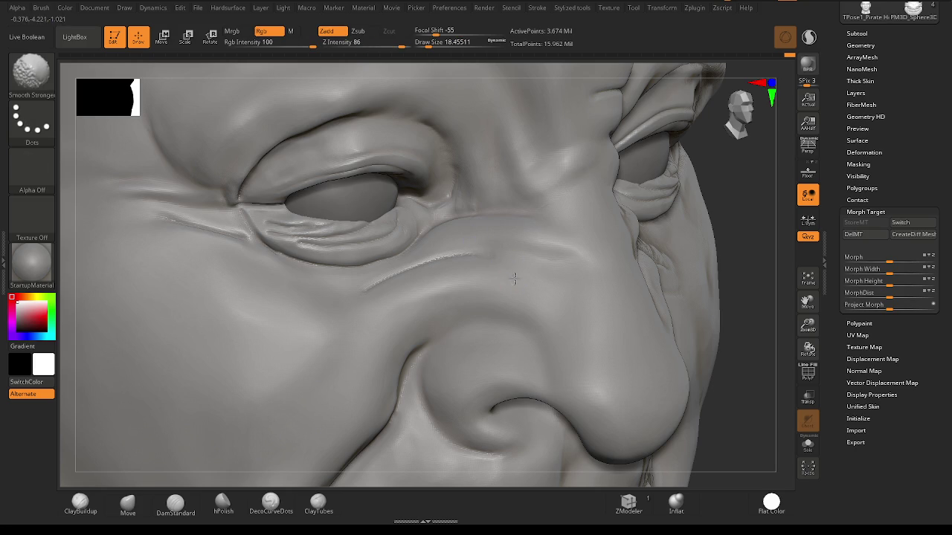
pyautogui.moveTo(332, 355)
pyautogui.mouseDown(button='right')
pyautogui.moveTo(450, 335)
pyautogui.moveTo(496, 347)
pyautogui.moveTo(436, 346)
pyautogui.moveTo(447, 338)
pyautogui.mouseUp(button='right')
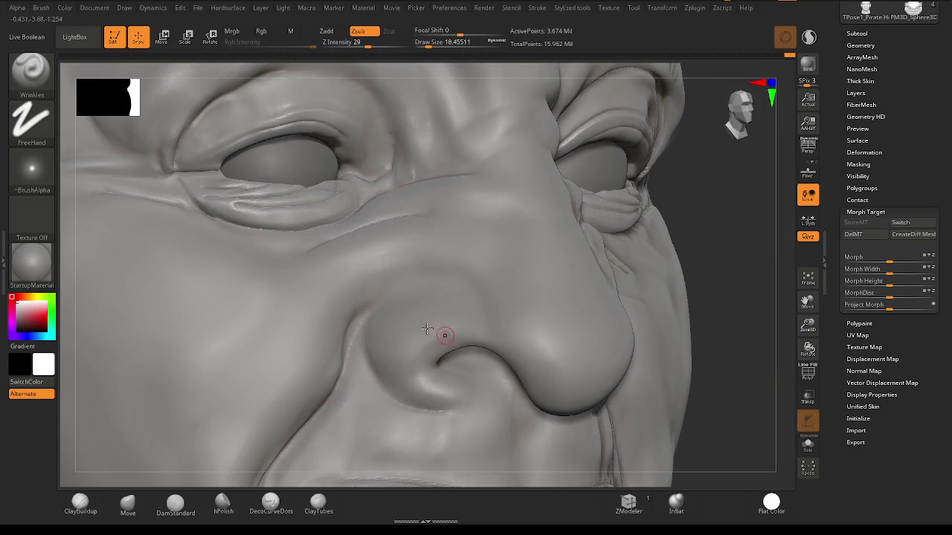
pyautogui.press('shift')
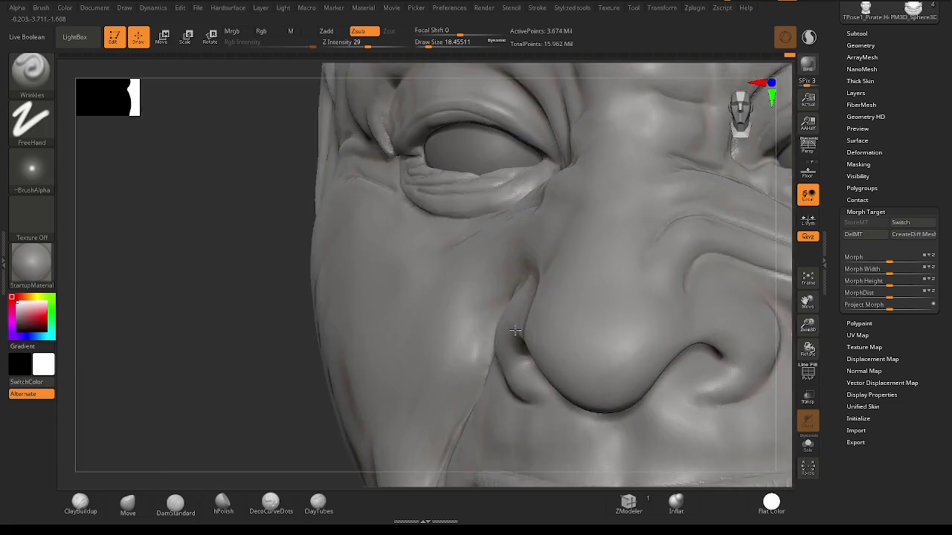
pyautogui.moveTo(546, 324)
pyautogui.mouseDown(button='right')
pyautogui.moveTo(601, 346)
pyautogui.moveTo(471, 315)
pyautogui.moveTo(512, 252)
pyautogui.moveTo(458, 263)
pyautogui.moveTo(271, 436)
pyautogui.mouseUp(button='right')
pyautogui.click(223, 502)
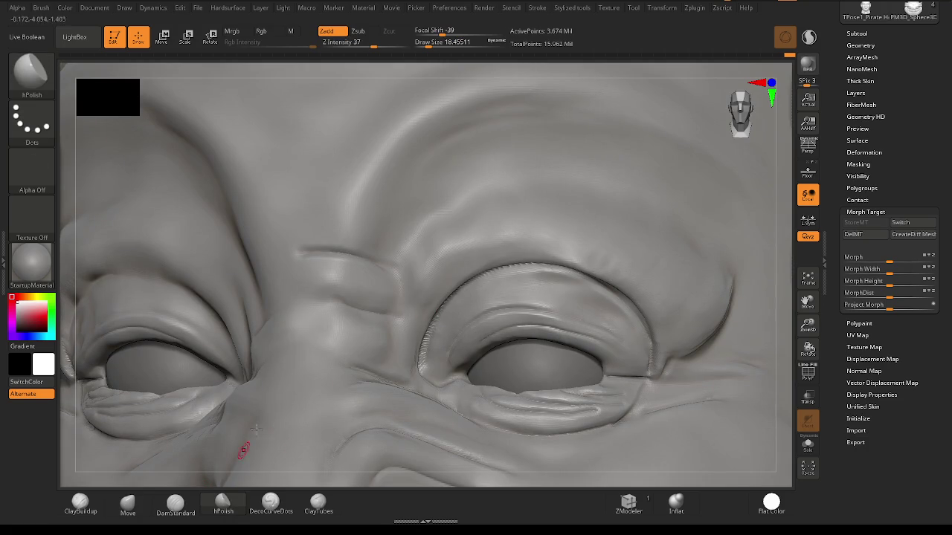
# Enlarge hPolish to about 56 and polish and smooth the brows and forehead above both eyes.
pyautogui.rightClick(470, 259)
pyautogui.moveTo(461, 257); pyautogui.dragTo(491, 256)
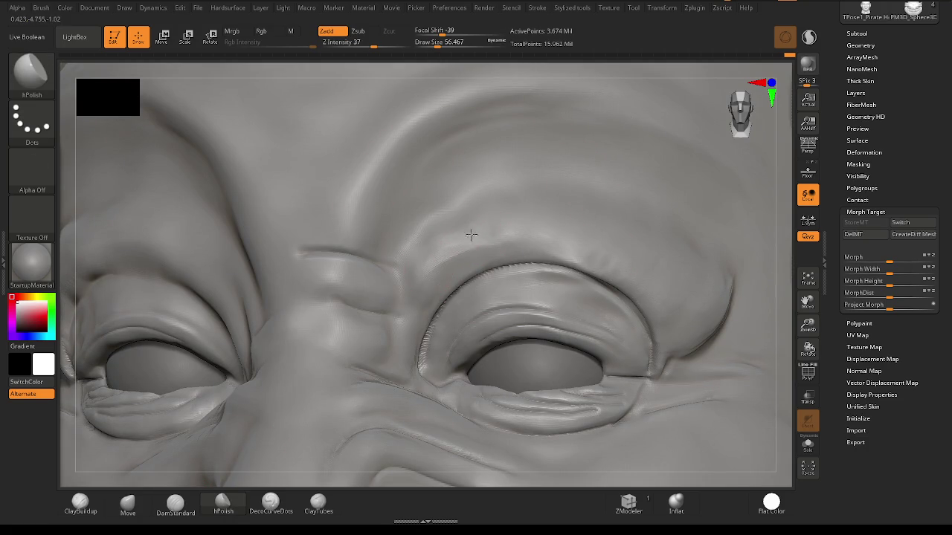
pyautogui.press('shift')
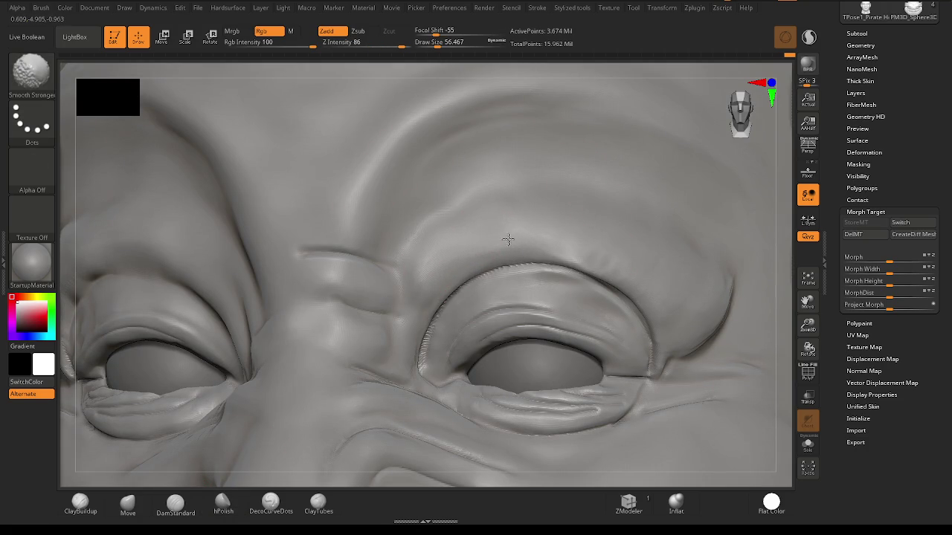
pyautogui.moveTo(491, 221); pyautogui.dragTo(499, 210, button='right')
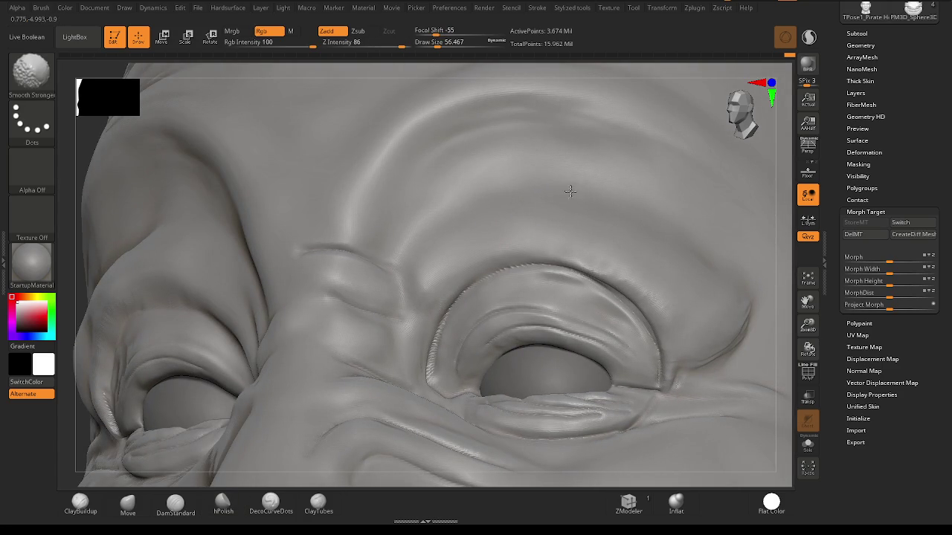
pyautogui.moveTo(463, 215); pyautogui.dragTo(364, 209, button='right')
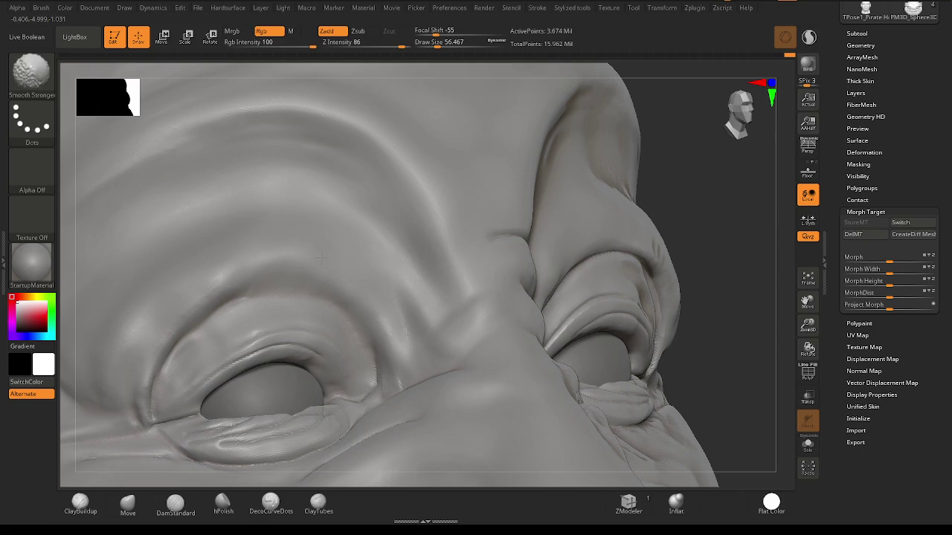
pyautogui.moveTo(321, 258)
pyautogui.keyDown('shift'); pyautogui.mouseDown(button='right')
pyautogui.moveTo(616, 330)
pyautogui.moveTo(510, 426)
pyautogui.mouseUp(button='right'); pyautogui.keyUp('shift')
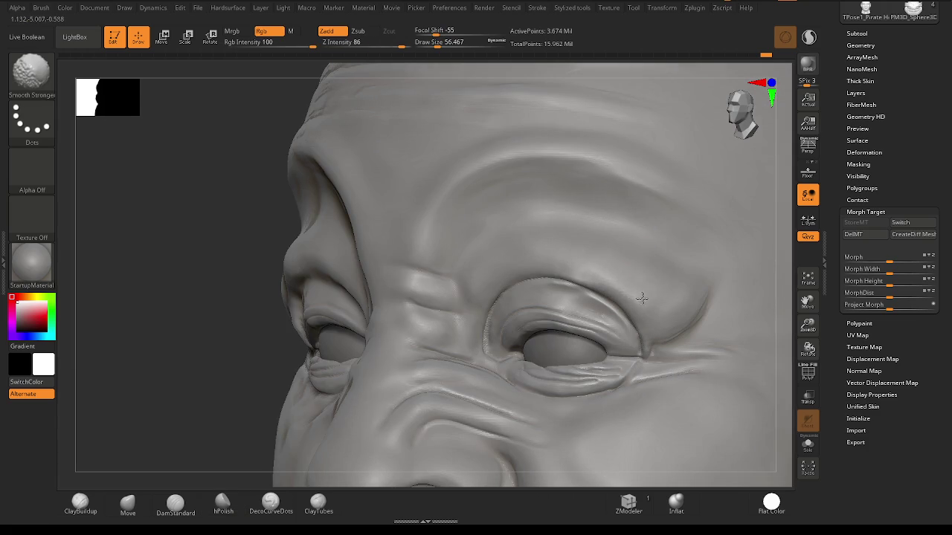
pyautogui.moveTo(570, 263)
pyautogui.mouseDown(button='right')
pyautogui.moveTo(436, 249)
pyautogui.moveTo(391, 279)
pyautogui.moveTo(387, 249)
pyautogui.mouseUp(button='right')
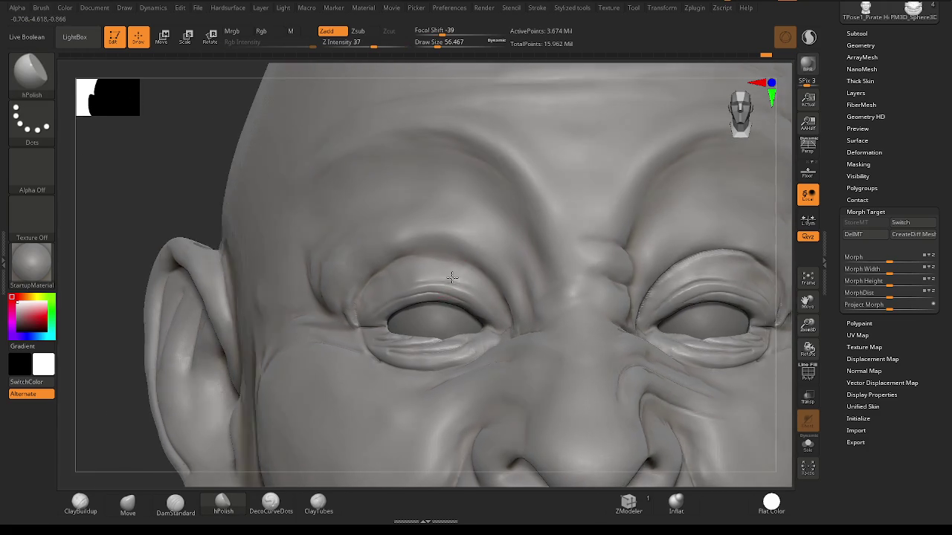
# Select the Wrinkles brush with draw size reduced to about 25.
pyautogui.press('b')
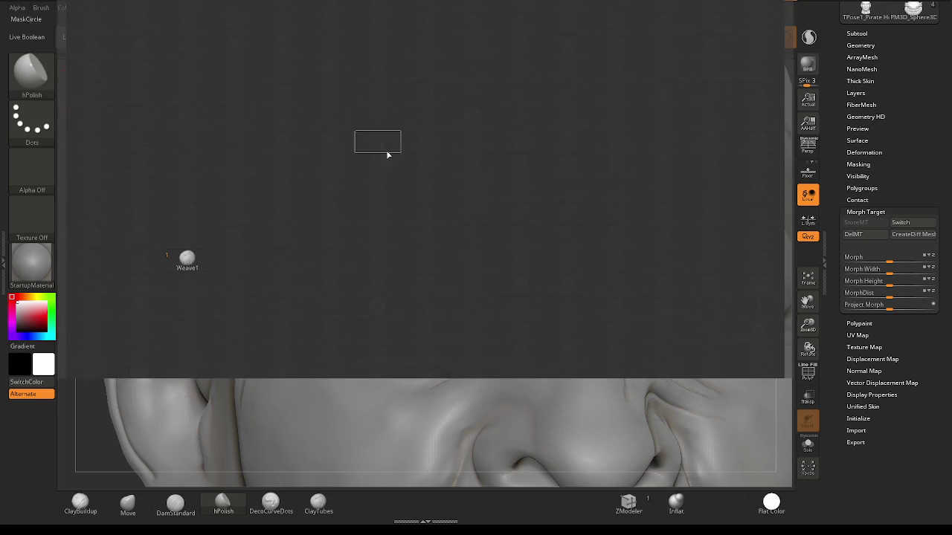
pyautogui.press('w')
pyautogui.click(330, 424)
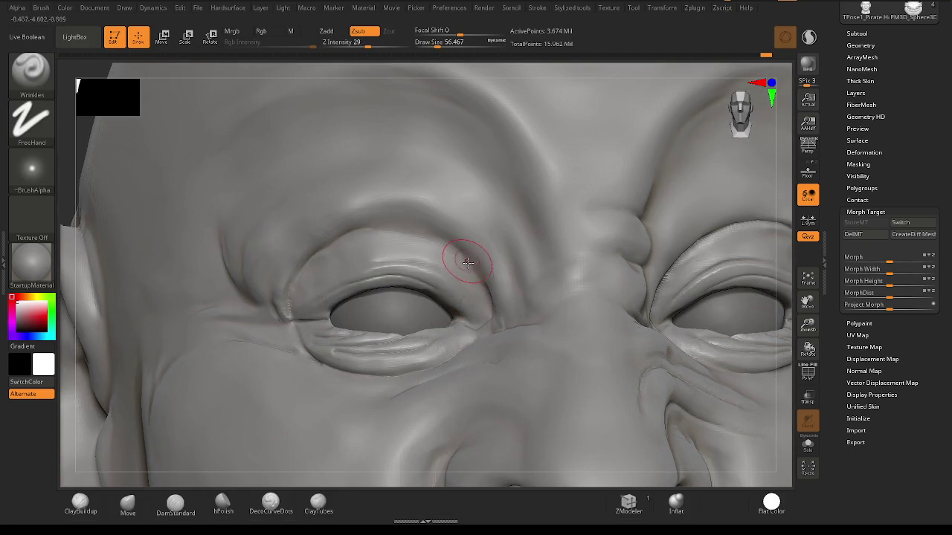
pyautogui.press('space')
pyautogui.moveTo(467, 263); pyautogui.dragTo(461, 262)
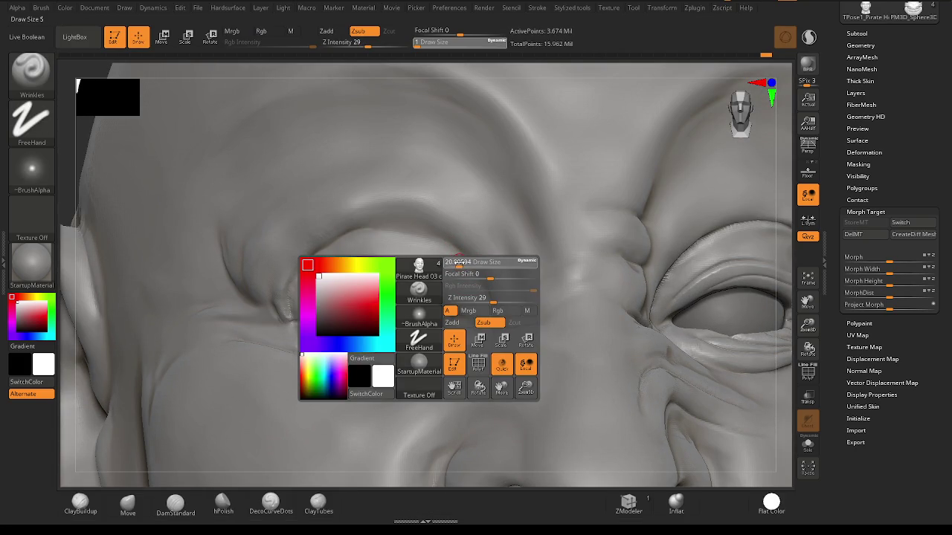
# Smooth and soften the upper eyelid crease and its edge from a three-quarter close-up.
pyautogui.moveTo(452, 259); pyautogui.dragTo(502, 306, button='right')
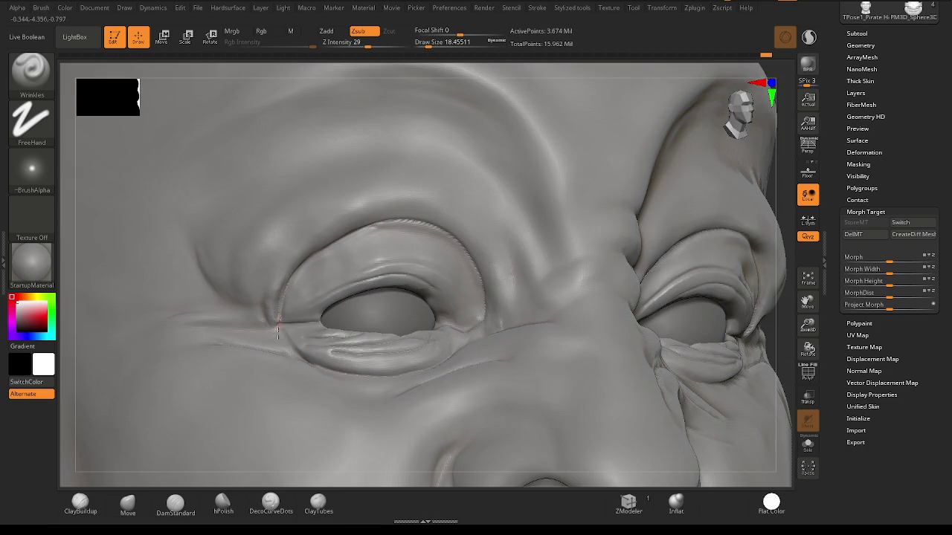
pyautogui.keyDown('shift'); pyautogui.moveTo(489, 270); pyautogui.dragTo(483, 318); pyautogui.keyUp('shift')
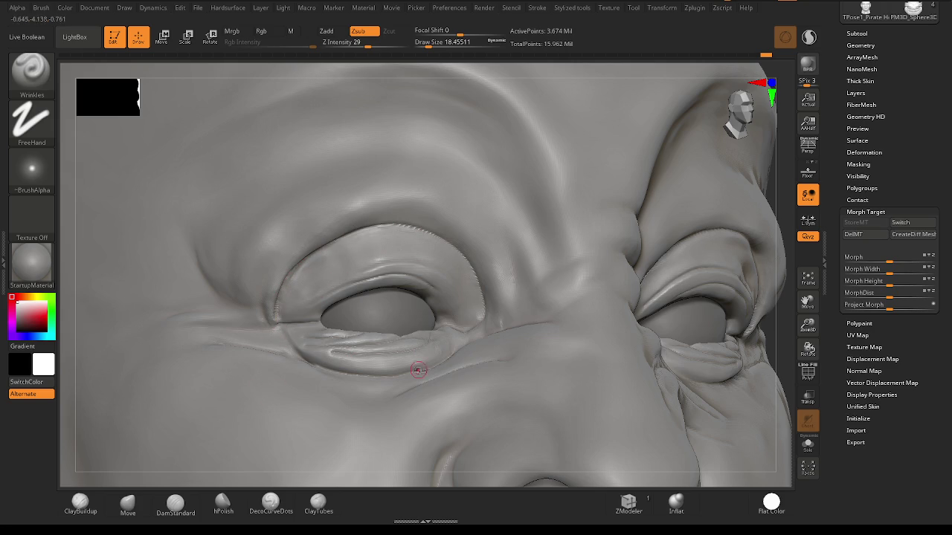
pyautogui.keyDown('shift'); pyautogui.moveTo(286, 275); pyautogui.dragTo(453, 237); pyautogui.keyUp('shift')
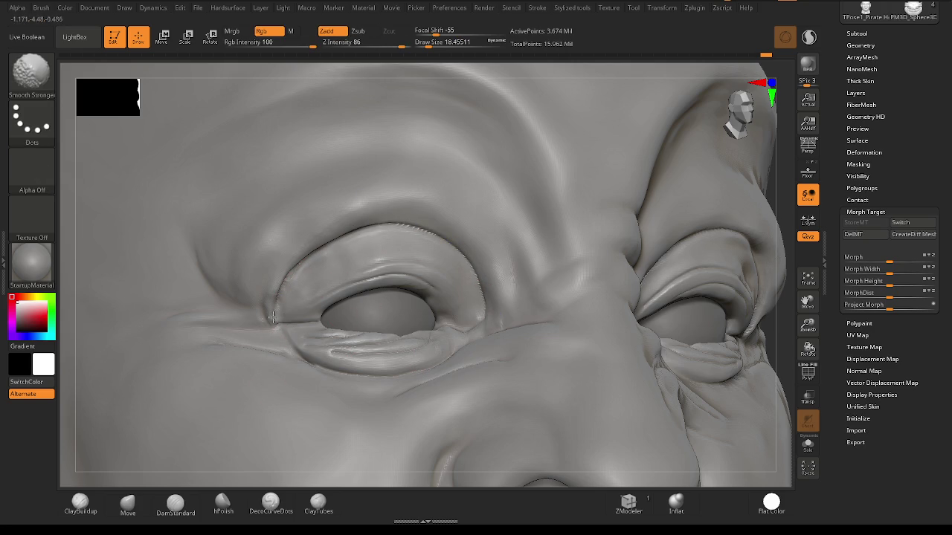
pyautogui.moveTo(480, 289)
pyautogui.mouseDown(button='right')
pyautogui.moveTo(588, 291)
pyautogui.moveTo(371, 291)
pyautogui.moveTo(640, 283)
pyautogui.mouseUp(button='right')
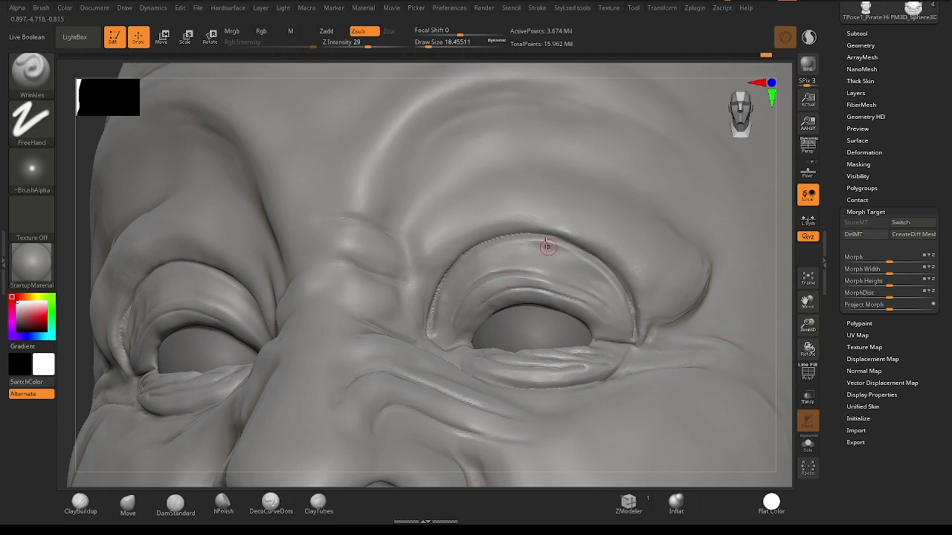
pyautogui.press('shift')
pyautogui.moveTo(625, 332); pyautogui.dragTo(427, 394, button='right')
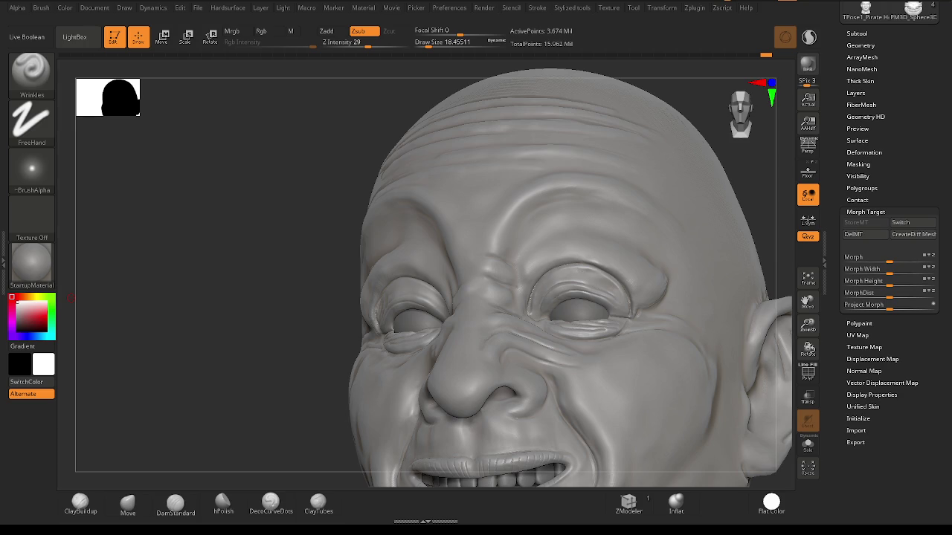
# Close in on the crease beside the nose and across the cheek, adjusting brush settings.
pyautogui.moveTo(644, 344)
pyautogui.mouseDown(button='right')
pyautogui.moveTo(610, 335)
pyautogui.moveTo(652, 321)
pyautogui.moveTo(633, 315)
pyautogui.mouseUp(button='right')
pyautogui.rightClick(637, 308)
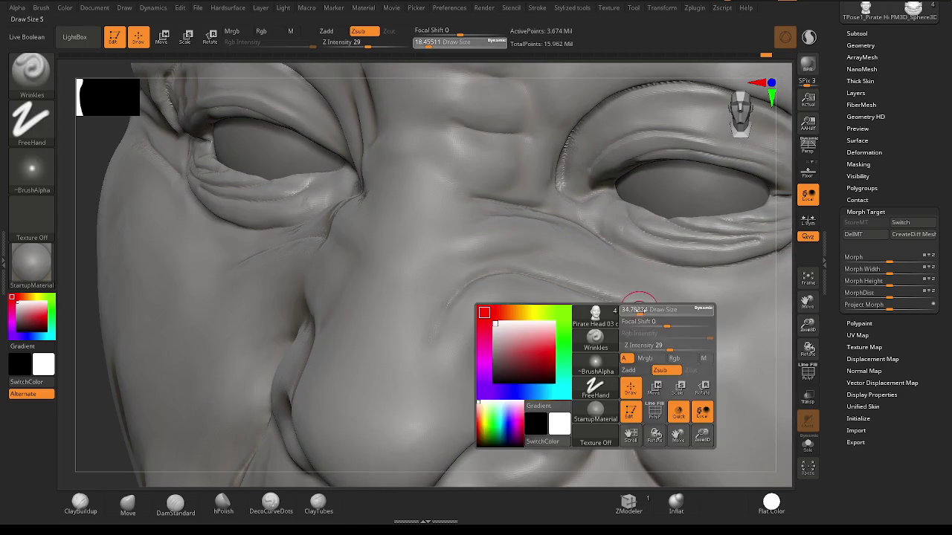
pyautogui.moveTo(691, 357); pyautogui.dragTo(457, 211, button='right')
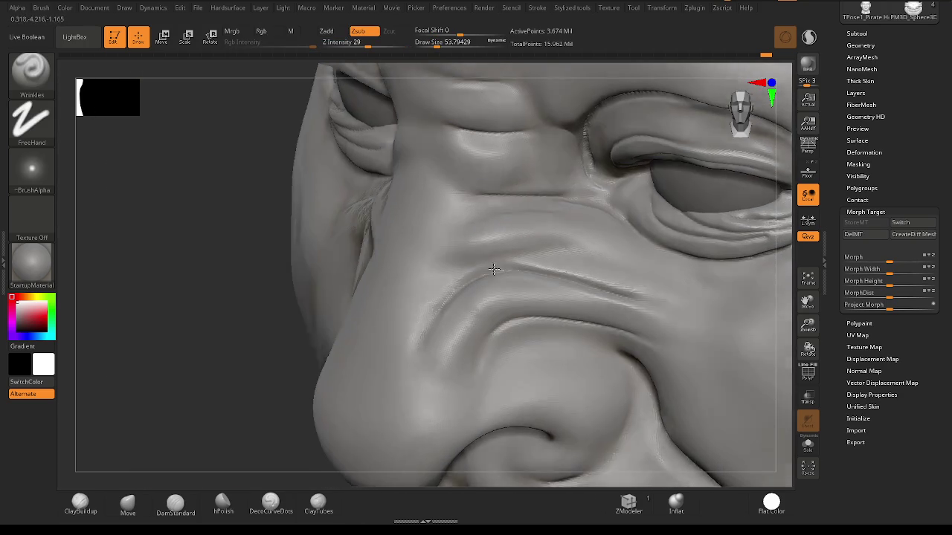
pyautogui.moveTo(481, 248)
pyautogui.keyDown('shift'); pyautogui.mouseDown(button='right')
pyautogui.moveTo(450, 312)
pyautogui.moveTo(506, 318)
pyautogui.moveTo(576, 304)
pyautogui.moveTo(557, 316)
pyautogui.mouseUp(button='right'); pyautogui.keyUp('shift')
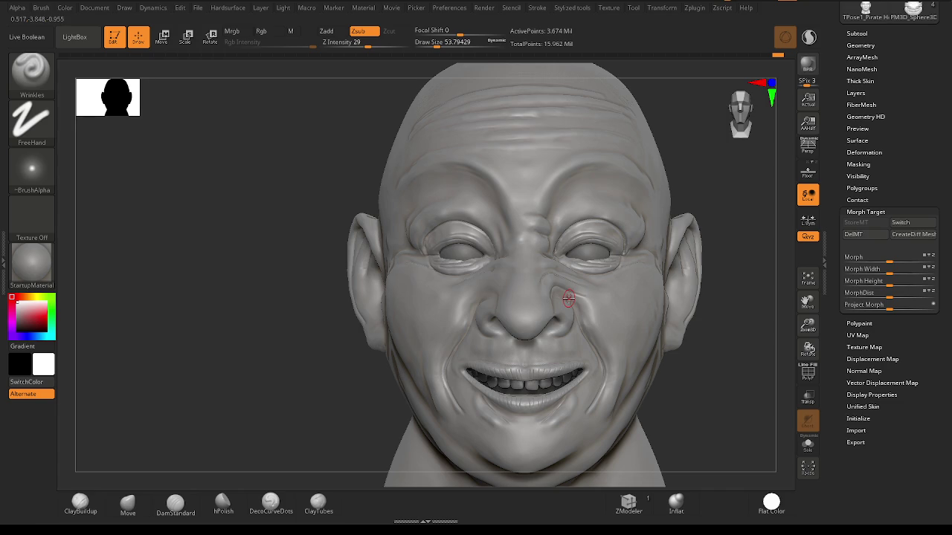
pyautogui.moveTo(546, 249); pyautogui.dragTo(200, 477, button='right')
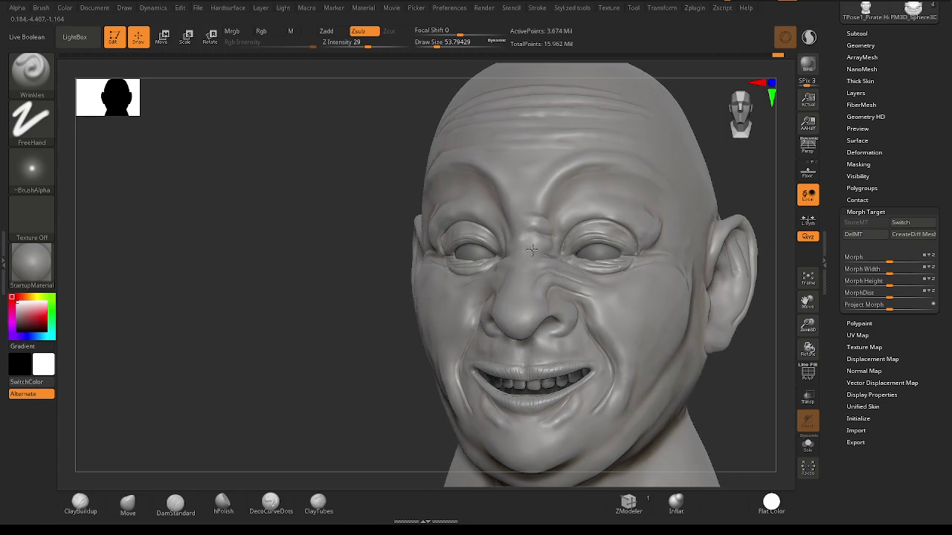
# Select the Move brush enlarged to about 97 around the eye region.
pyautogui.click(128, 504)
pyautogui.moveTo(548, 251)
pyautogui.keyDown('ctrl'); pyautogui.mouseDown(button='right')
pyautogui.moveTo(563, 285)
pyautogui.moveTo(568, 269)
pyautogui.mouseUp(button='right'); pyautogui.keyUp('ctrl')
pyautogui.rightClick(569, 269)
pyautogui.moveTo(573, 271); pyautogui.dragTo(582, 278)
pyautogui.moveTo(537, 251)
pyautogui.mouseDown(button='right')
pyautogui.moveTo(578, 272)
pyautogui.moveTo(572, 249)
pyautogui.moveTo(537, 238)
pyautogui.mouseUp(button='right')
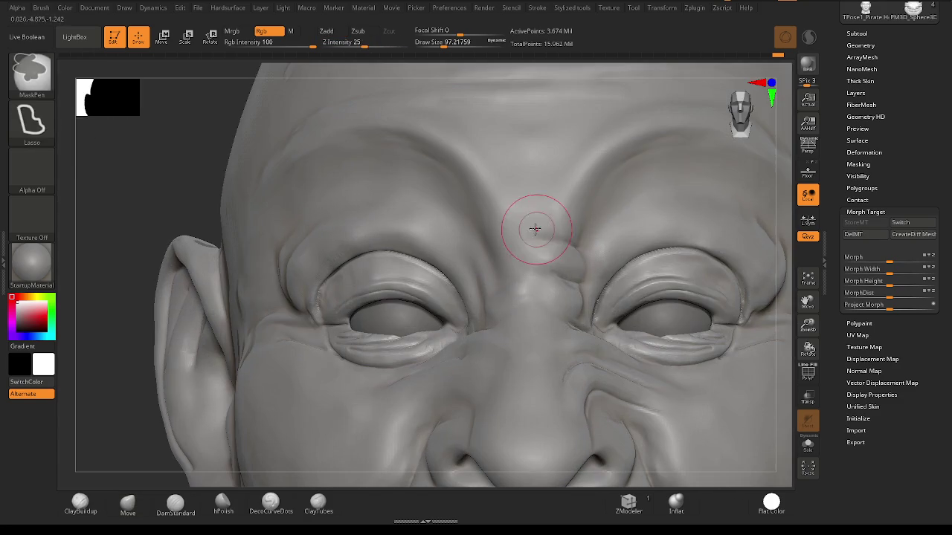
# Reselect Move at strength 42 and smooth the brow and eyes from several angles.
pyautogui.press('b')
pyautogui.press('m')
pyautogui.press('v')
pyautogui.moveTo(573, 276)
pyautogui.keyDown('ctrl'); pyautogui.mouseDown(button='right')
pyautogui.moveTo(601, 250)
pyautogui.moveTo(573, 213)
pyautogui.moveTo(520, 223)
pyautogui.moveTo(476, 149)
pyautogui.mouseUp(button='right'); pyautogui.keyUp('ctrl')
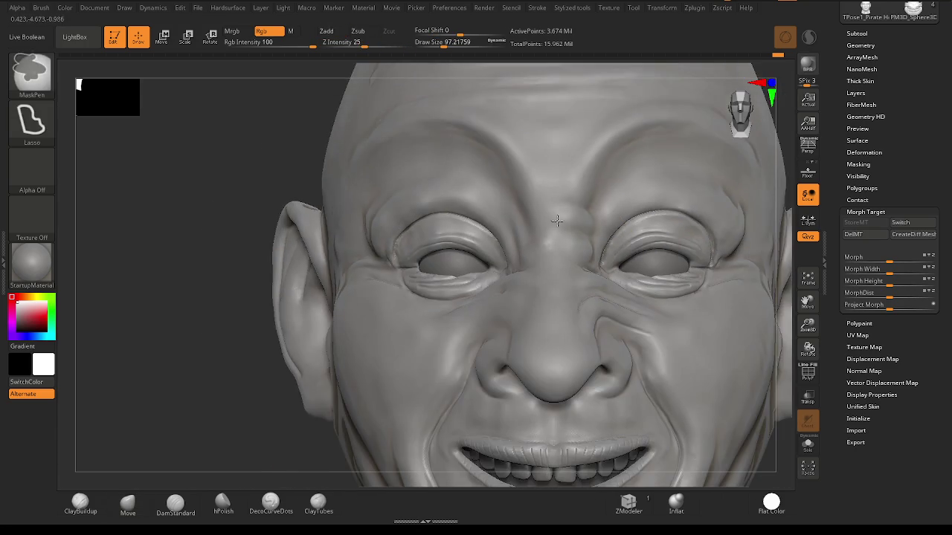
pyautogui.moveTo(404, 38); pyautogui.dragTo(377, 37)
pyautogui.moveTo(520, 186); pyautogui.dragTo(578, 201, button='right')
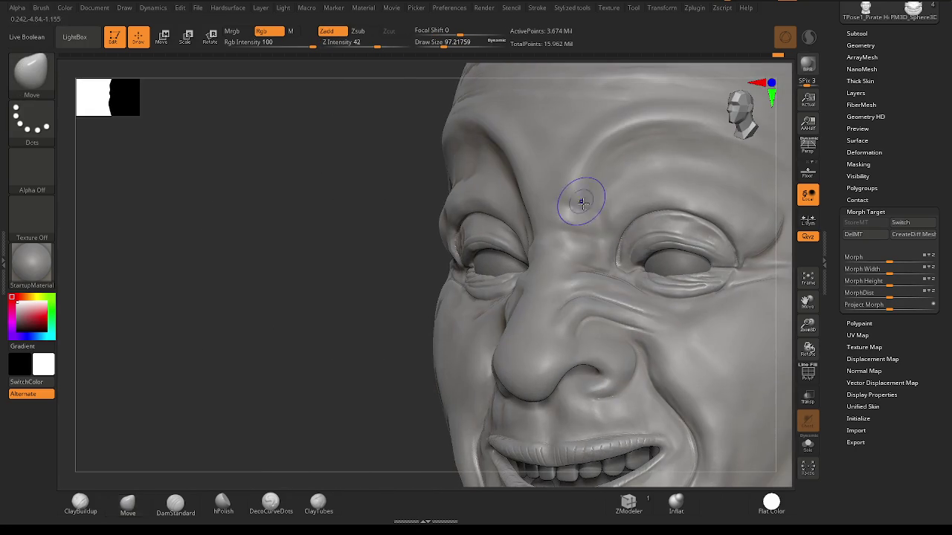
pyautogui.press('b')
pyautogui.press('m')
pyautogui.press('v')
pyautogui.moveTo(570, 244)
pyautogui.mouseDown(button='right')
pyautogui.moveTo(667, 270)
pyautogui.moveTo(677, 256)
pyautogui.moveTo(610, 239)
pyautogui.mouseUp(button='right')
pyautogui.press('shift')
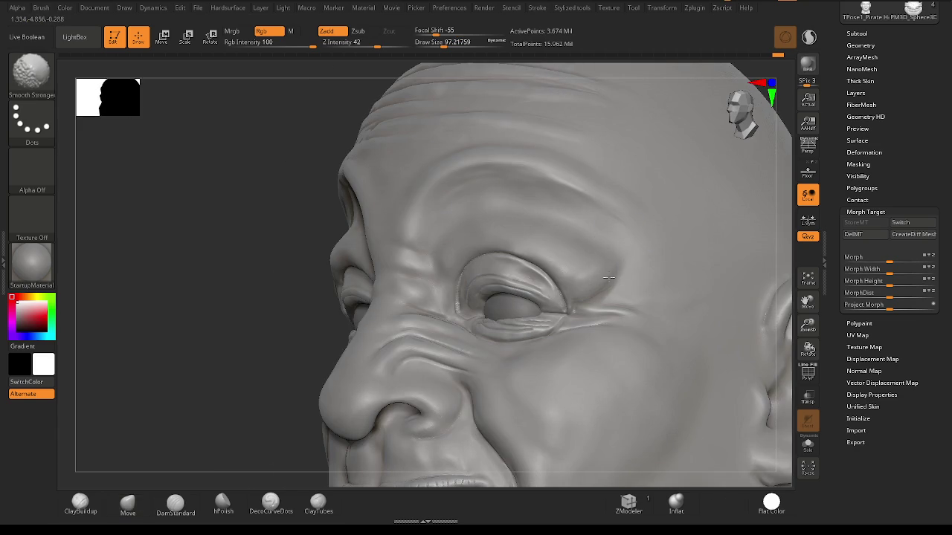
pyautogui.moveTo(586, 268); pyautogui.dragTo(399, 260, button='right')
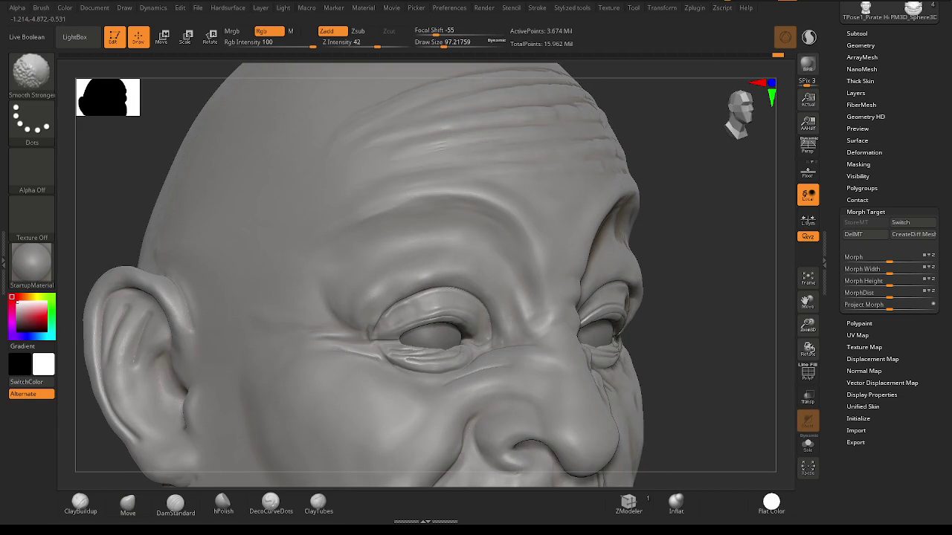
pyautogui.moveTo(527, 301)
pyautogui.keyDown('shift'); pyautogui.mouseDown(button='right')
pyautogui.moveTo(608, 303)
pyautogui.moveTo(593, 281)
pyautogui.moveTo(609, 272)
pyautogui.moveTo(505, 262)
pyautogui.mouseUp(button='right'); pyautogui.keyUp('shift')
# With Move at strength 27 and size about 182, pull the right upper eyelid's inner edge, then undo.
pyautogui.press('space')
pyautogui.press('shift')
pyautogui.moveTo(373, 41); pyautogui.dragTo(363, 42)
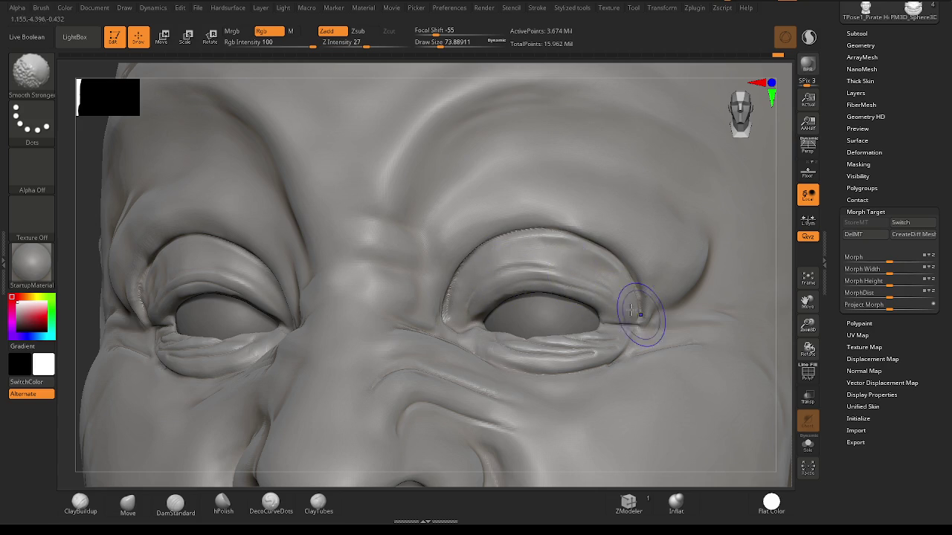
pyautogui.press('b')
pyautogui.press('m')
pyautogui.press('v')
pyautogui.moveTo(637, 304); pyautogui.dragTo(407, 306, button='right')
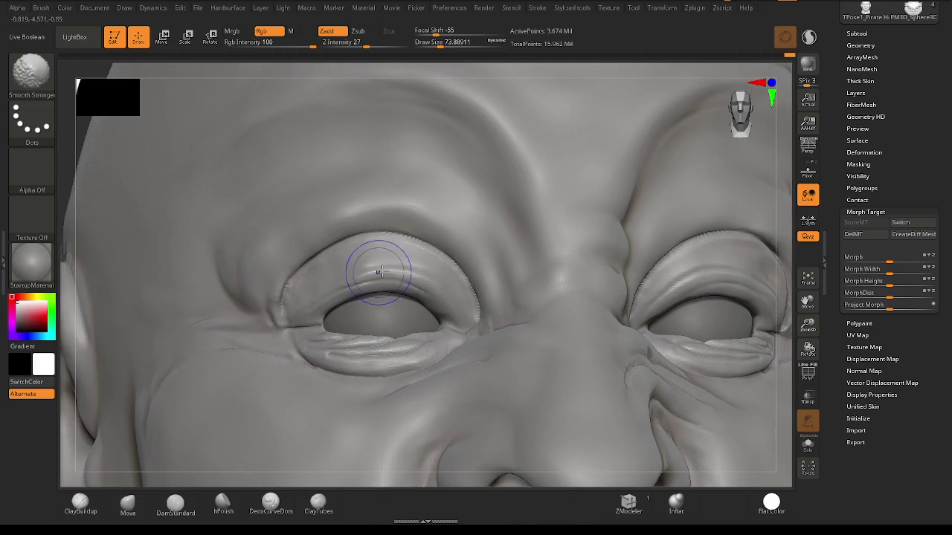
pyautogui.moveTo(429, 275); pyautogui.dragTo(455, 288, button='right')
pyautogui.moveTo(520, 275)
pyautogui.keyDown('ctrl'); pyautogui.mouseDown(button='right')
pyautogui.moveTo(616, 270)
pyautogui.moveTo(513, 269)
pyautogui.moveTo(378, 244)
pyautogui.mouseUp(button='right'); pyautogui.keyUp('ctrl')
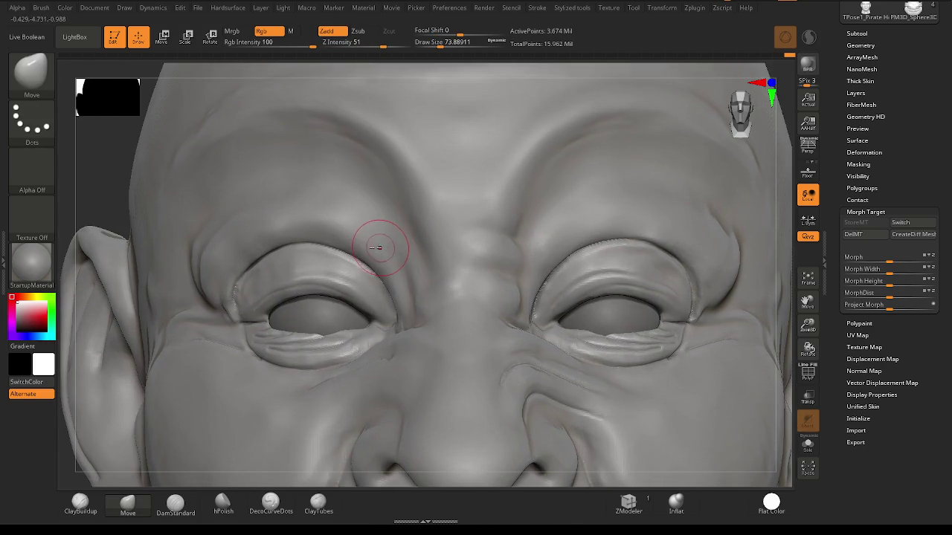
pyautogui.press('space')
pyautogui.moveTo(349, 246)
pyautogui.mouseDown()
pyautogui.moveTo(320, 243)
pyautogui.moveTo(353, 254)
pyautogui.mouseUp()
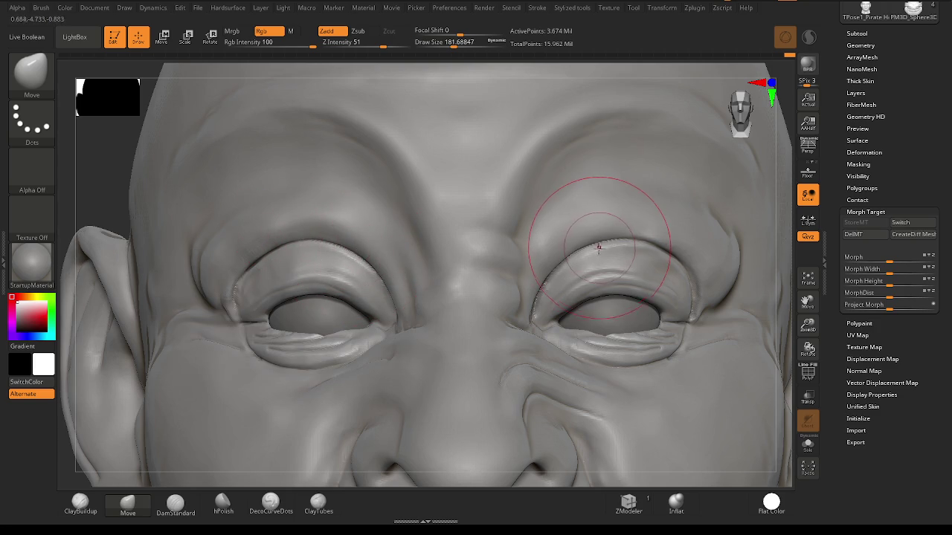
pyautogui.moveTo(595, 234); pyautogui.dragTo(558, 256)
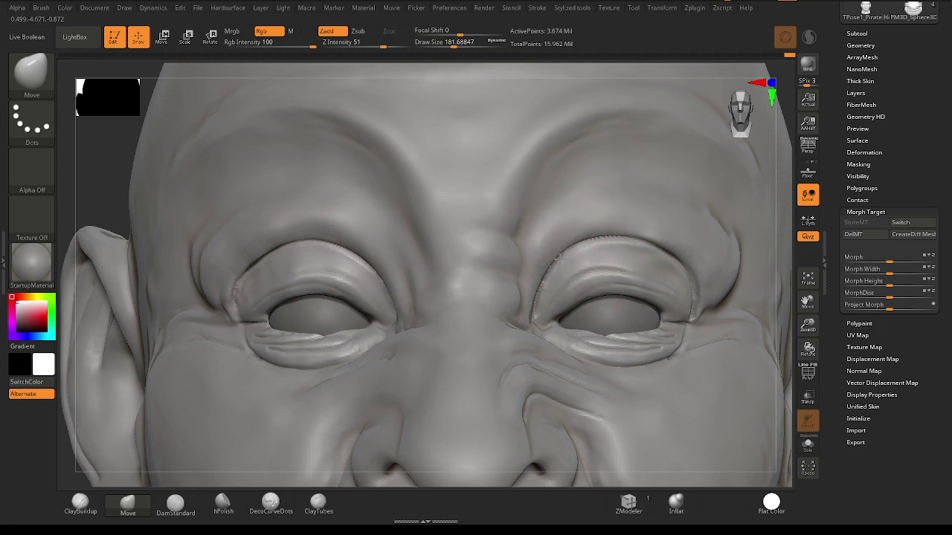
pyautogui.hotkey('ctrl', 'z')
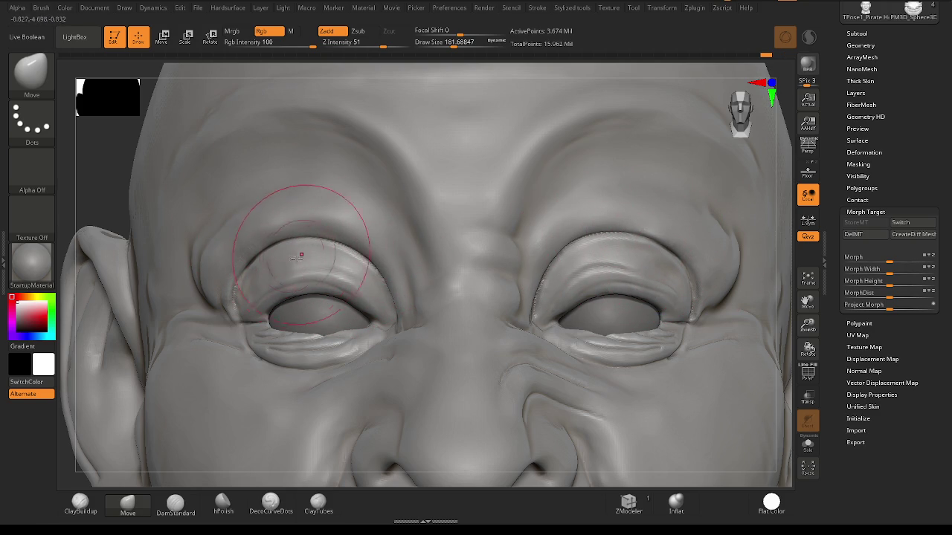
# Switch to ClayBuildup and shrink it to about size 46.
pyautogui.click(79, 502)
pyautogui.moveTo(523, 275)
pyautogui.mouseDown(button='right')
pyautogui.moveTo(545, 249)
pyautogui.moveTo(531, 213)
pyautogui.mouseUp(button='right')
pyautogui.rightClick(521, 191)
pyautogui.moveTo(520, 224); pyautogui.dragTo(508, 221)
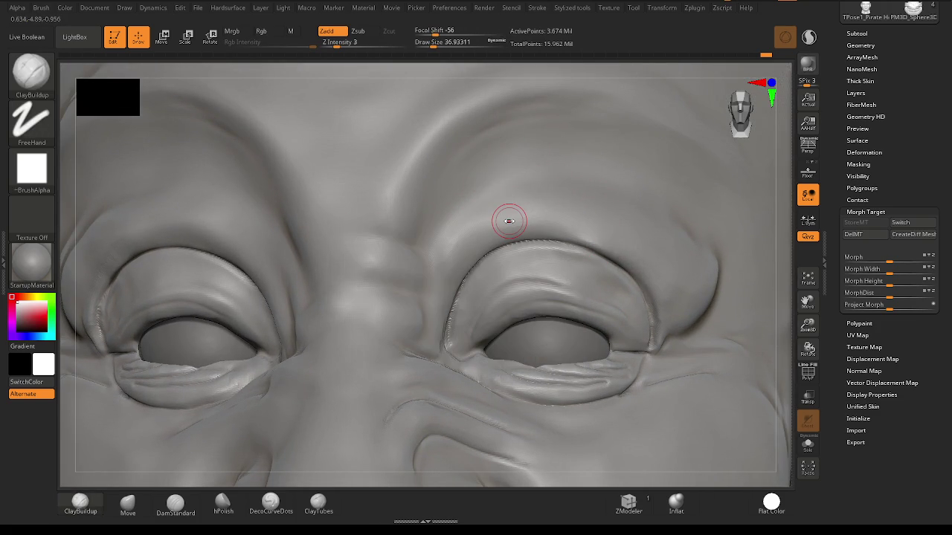
# Carve a fine crease along the upper eyelid fold with a small Wrinkles brush in Zsub.
pyautogui.press('b')
pyautogui.press('w')
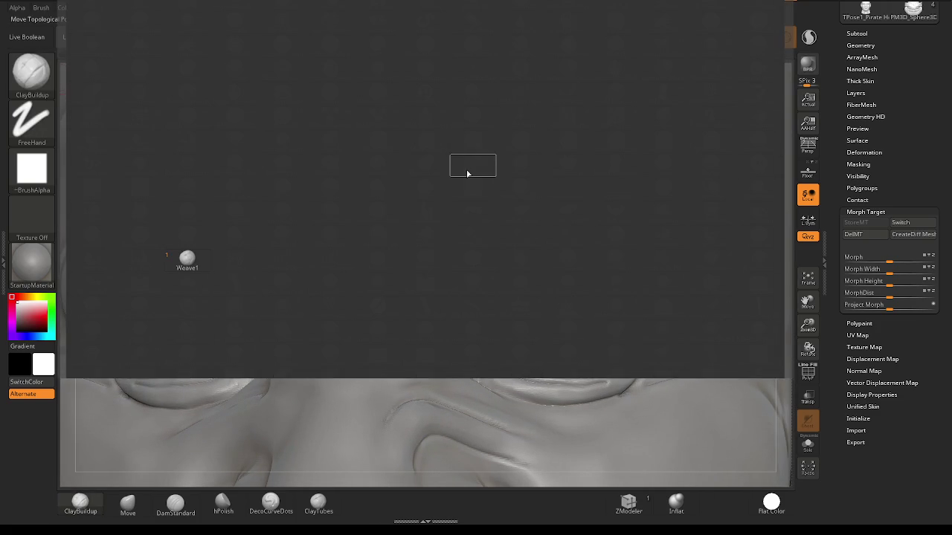
pyautogui.click(318, 428)
pyautogui.moveTo(528, 275); pyautogui.dragTo(467, 226, button='right')
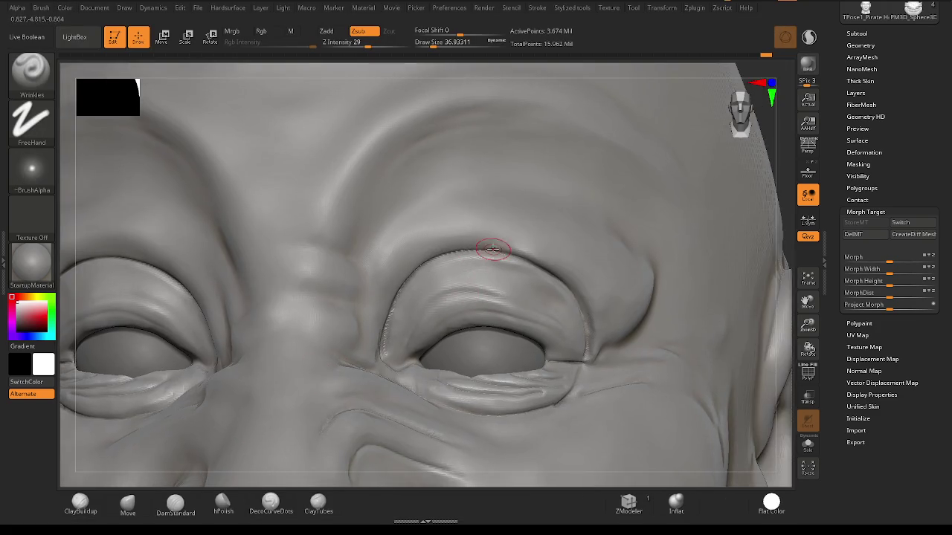
pyautogui.rightClick(467, 226)
pyautogui.moveTo(467, 226); pyautogui.dragTo(474, 227)
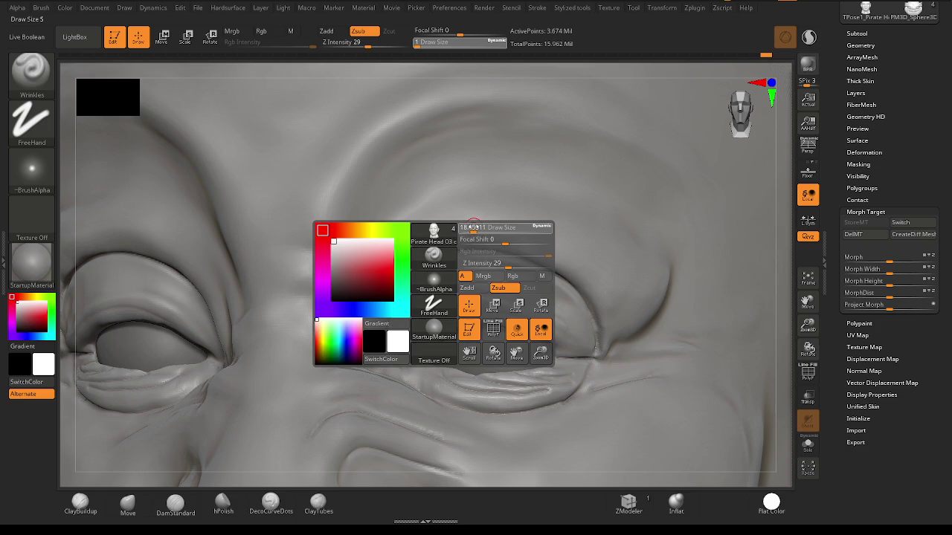
pyautogui.moveTo(376, 247); pyautogui.dragTo(538, 265)
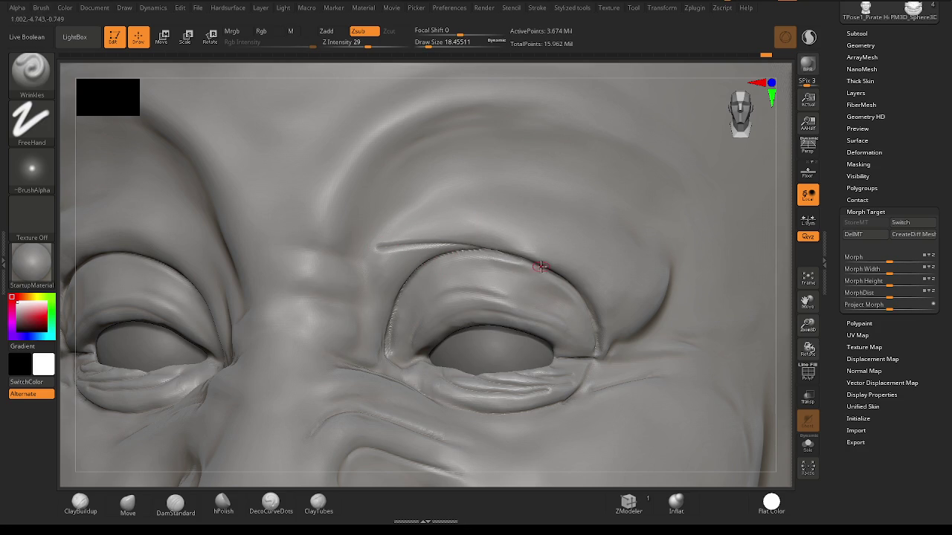
pyautogui.hotkey('ctrl', 'z')
pyautogui.moveTo(386, 247); pyautogui.dragTo(550, 267)
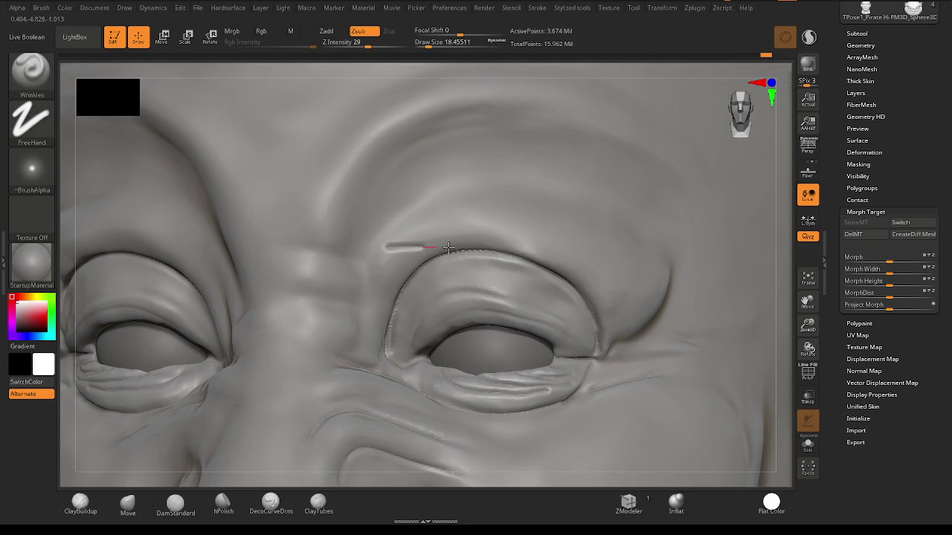
pyautogui.hotkey('ctrl', 'z')
pyautogui.moveTo(387, 245)
pyautogui.mouseDown()
pyautogui.moveTo(429, 243)
pyautogui.moveTo(563, 275)
pyautogui.mouseUp()
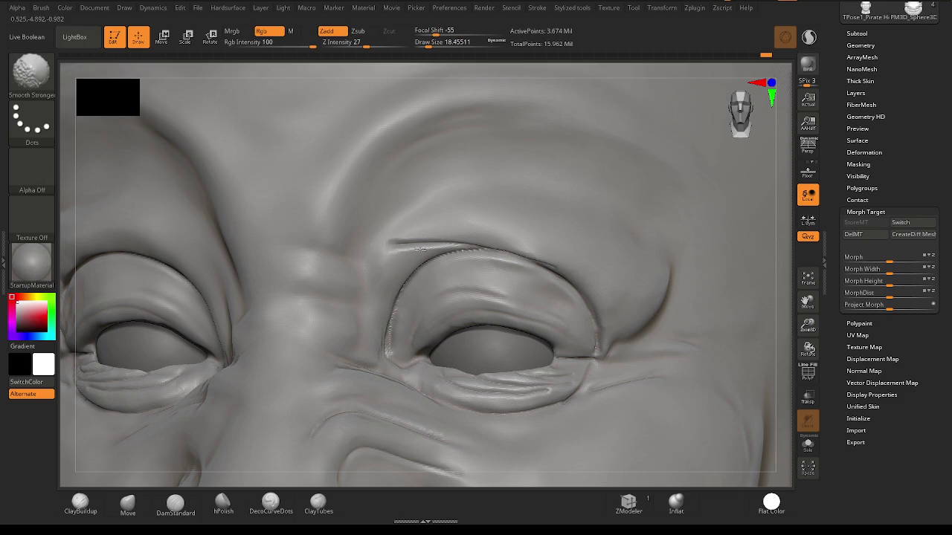
pyautogui.moveTo(484, 282)
pyautogui.mouseDown(button='right')
pyautogui.moveTo(553, 270)
pyautogui.moveTo(412, 275)
pyautogui.moveTo(408, 305)
pyautogui.moveTo(436, 250)
pyautogui.moveTo(159, 456)
pyautogui.mouseUp(button='right')
# Add hair-like ClayBuildup strokes on the brow at size 41, then smooth them at strength 48.
pyautogui.click(80, 503)
pyautogui.rightClick(416, 260)
pyautogui.moveTo(416, 261)
pyautogui.mouseDown()
pyautogui.moveTo(439, 260)
pyautogui.moveTo(405, 255)
pyautogui.moveTo(548, 272)
pyautogui.moveTo(545, 248)
pyautogui.moveTo(475, 249)
pyautogui.moveTo(418, 235)
pyautogui.moveTo(463, 240)
pyautogui.mouseUp()
pyautogui.moveTo(576, 253); pyautogui.dragTo(623, 263)
pyautogui.press('shift')
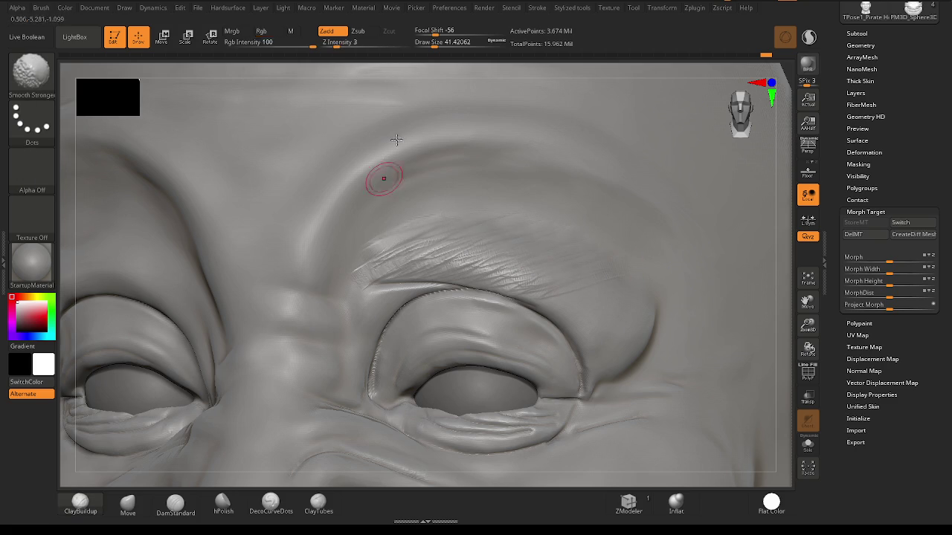
pyautogui.moveTo(366, 47); pyautogui.dragTo(380, 46)
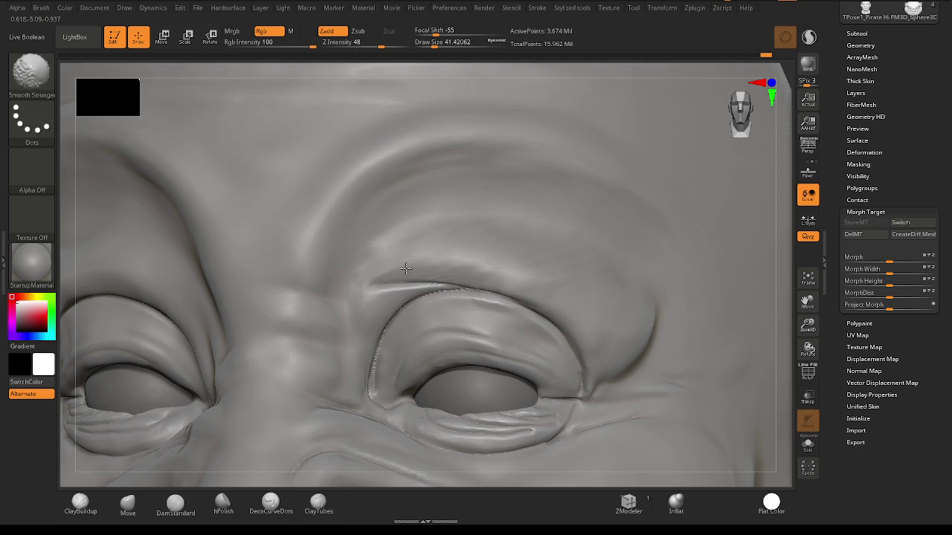
# Polish the brow surface with hPolish and lightly smooth it, then frame the whole head.
pyautogui.click(223, 503)
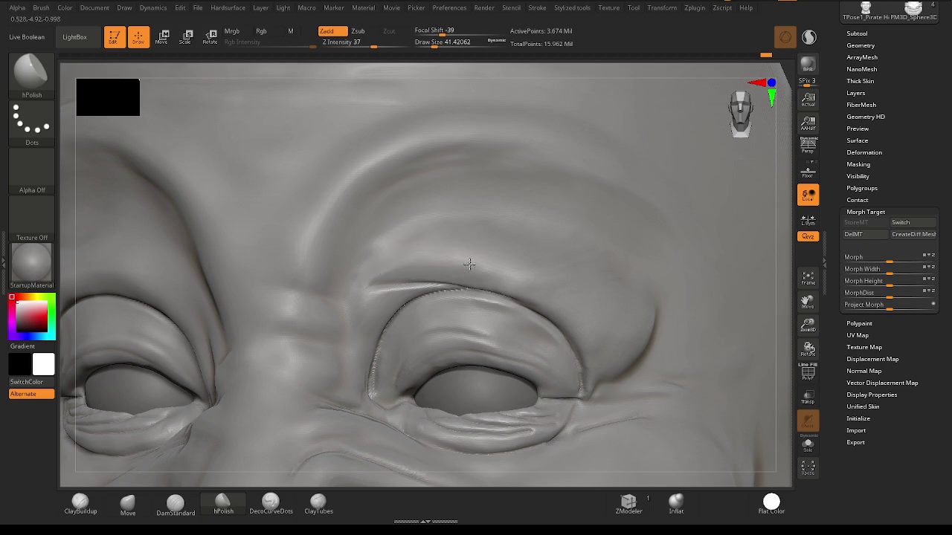
pyautogui.moveTo(457, 249)
pyautogui.mouseDown()
pyautogui.moveTo(365, 248)
pyautogui.moveTo(527, 211)
pyautogui.mouseUp()
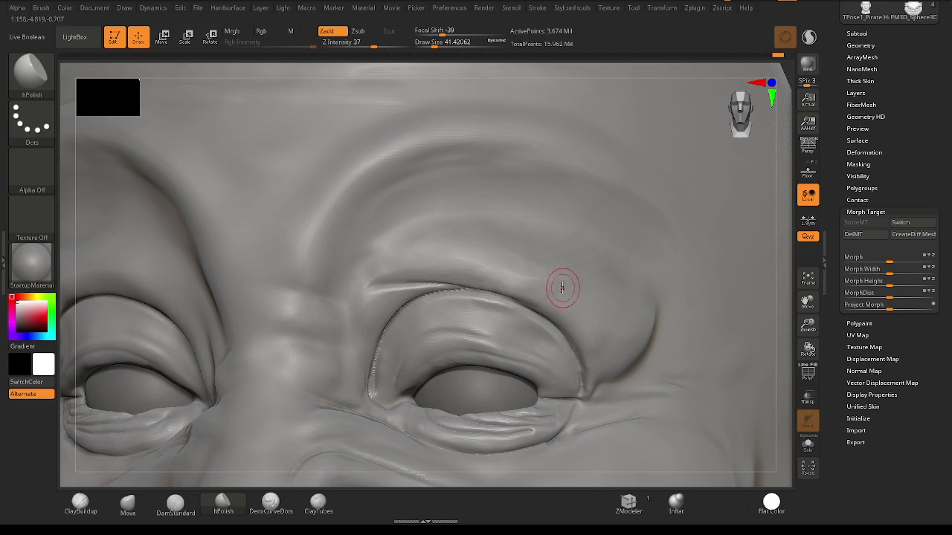
pyautogui.press('shift')
pyautogui.moveTo(437, 320)
pyautogui.mouseDown(button='right')
pyautogui.moveTo(530, 329)
pyautogui.moveTo(492, 319)
pyautogui.moveTo(483, 282)
pyautogui.moveTo(518, 305)
pyautogui.moveTo(475, 328)
pyautogui.moveTo(410, 329)
pyautogui.mouseUp(button='right')
pyautogui.press('f')
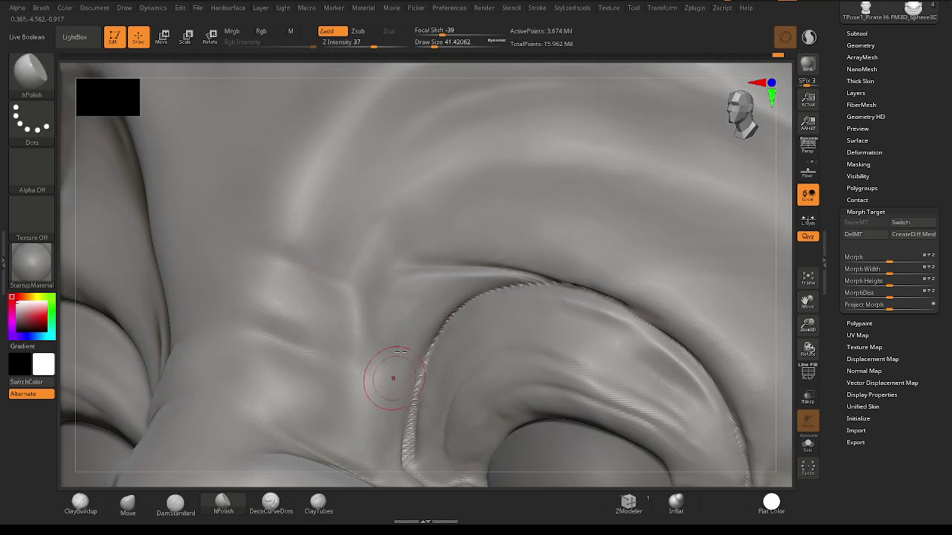
# Reshape the brow with a size-71 Move brush, smoothing and checking it from side and front views.
pyautogui.press('ctrl')
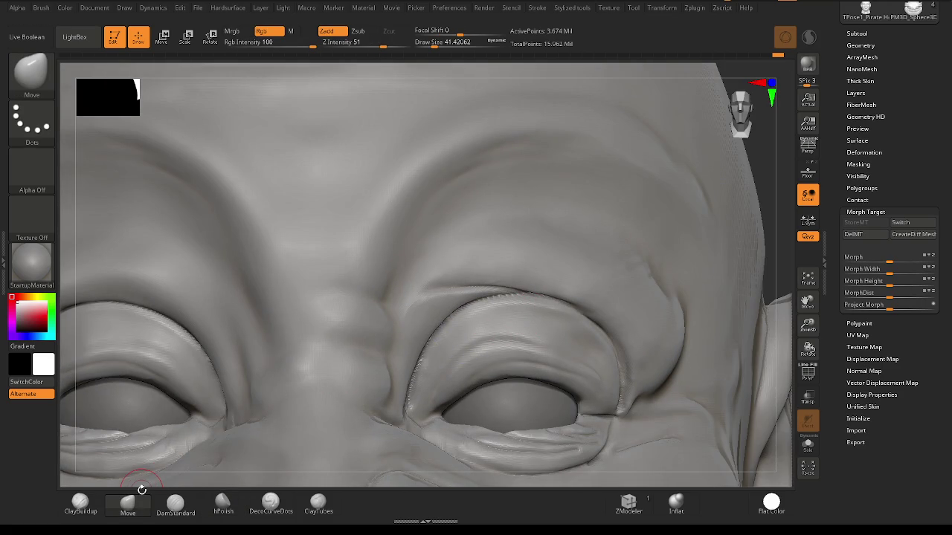
pyautogui.press('space')
pyautogui.moveTo(471, 250); pyautogui.dragTo(498, 250)
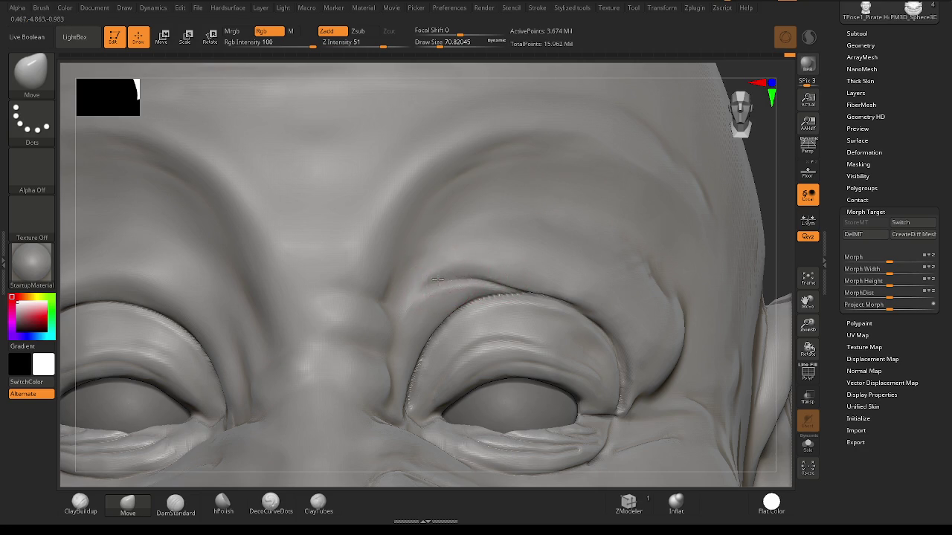
pyautogui.press('shift')
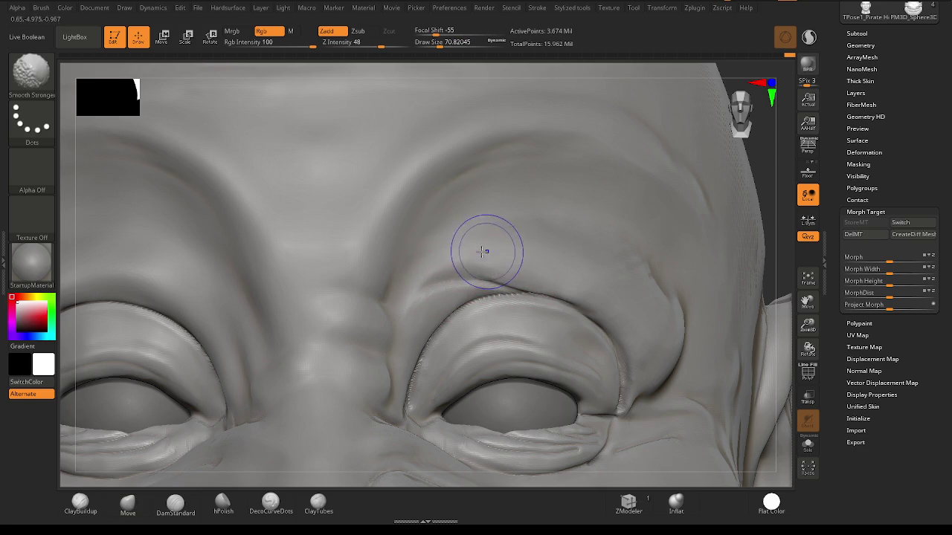
pyautogui.press('f')
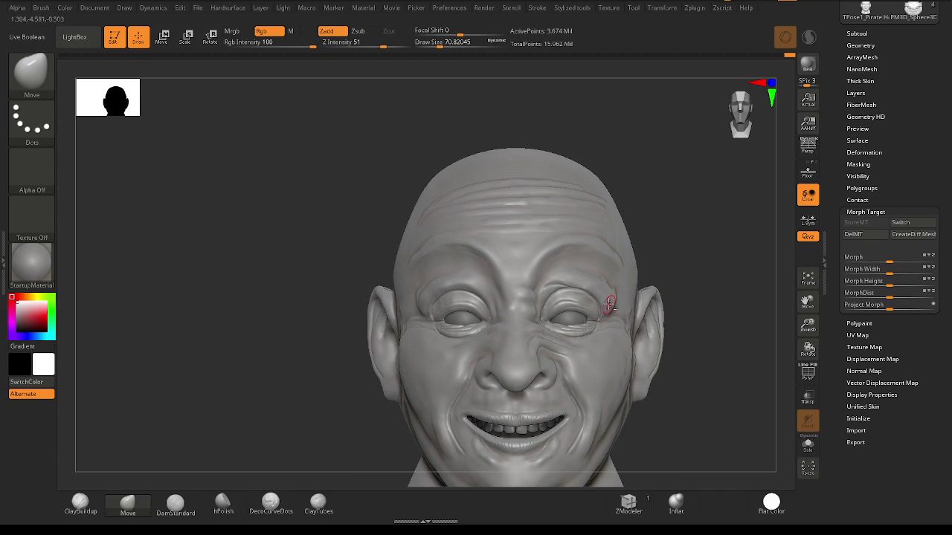
pyautogui.moveTo(547, 287)
pyautogui.keyDown('ctrl'); pyautogui.mouseDown(button='right')
pyautogui.moveTo(617, 315)
pyautogui.moveTo(525, 261)
pyautogui.mouseUp(button='right'); pyautogui.keyUp('ctrl')
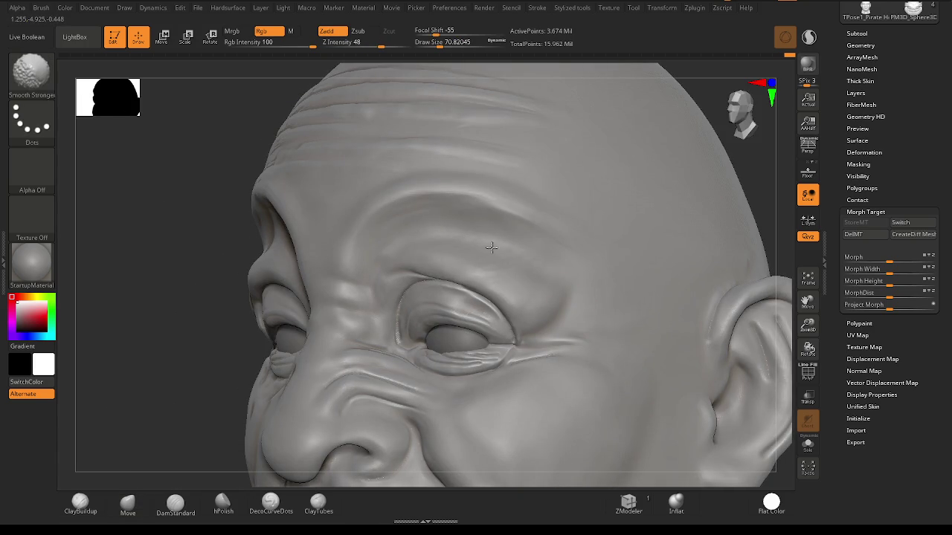
pyautogui.press('shift')
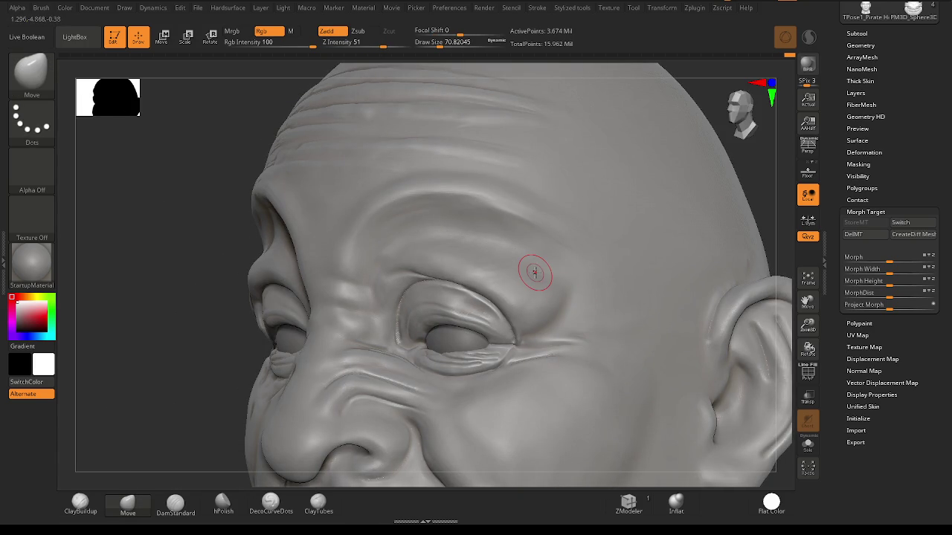
pyautogui.press('shift')
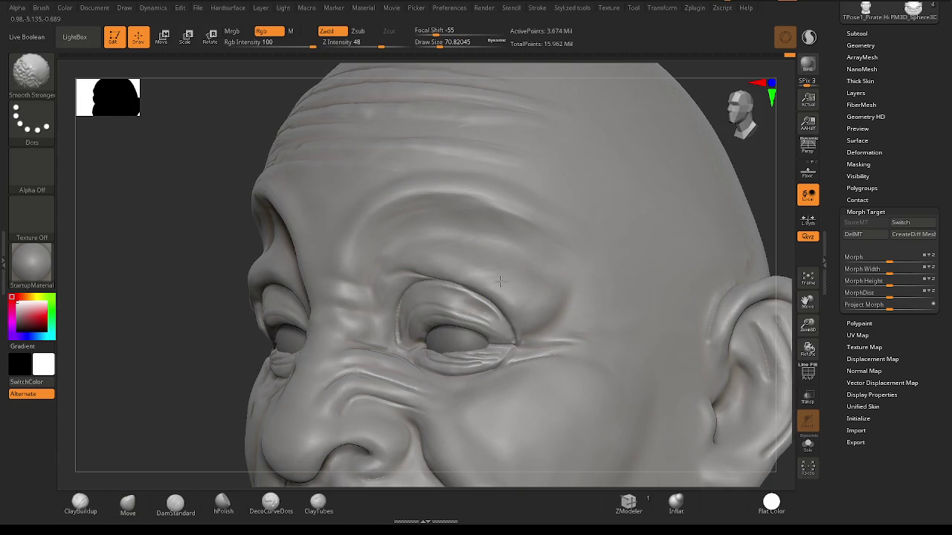
pyautogui.moveTo(493, 280)
pyautogui.keyDown('shift'); pyautogui.mouseDown(button='right')
pyautogui.moveTo(495, 310)
pyautogui.moveTo(548, 297)
pyautogui.moveTo(506, 307)
pyautogui.moveTo(342, 272)
pyautogui.mouseUp(button='right'); pyautogui.keyUp('shift')
pyautogui.moveTo(228, 322)
pyautogui.keyDown('shift'); pyautogui.mouseDown(button='right')
pyautogui.moveTo(480, 280)
pyautogui.moveTo(589, 284)
pyautogui.moveTo(505, 253)
pyautogui.moveTo(484, 261)
pyautogui.moveTo(563, 250)
pyautogui.mouseUp(button='right'); pyautogui.keyUp('shift')
# Add scratched ClayBuildup wrinkle strokes at strength 3 across the brow, then soften them with Smooth Stronger at Z Intensity 77.
pyautogui.press('space')
pyautogui.moveTo(475, 258)
pyautogui.mouseDown()
pyautogui.moveTo(387, 281)
pyautogui.moveTo(542, 261)
pyautogui.moveTo(436, 259)
pyautogui.moveTo(578, 301)
pyautogui.moveTo(429, 267)
pyautogui.moveTo(580, 283)
pyautogui.mouseUp()
pyautogui.moveTo(416, 269)
pyautogui.mouseDown()
pyautogui.moveTo(609, 272)
pyautogui.moveTo(404, 281)
pyautogui.moveTo(557, 256)
pyautogui.mouseUp()
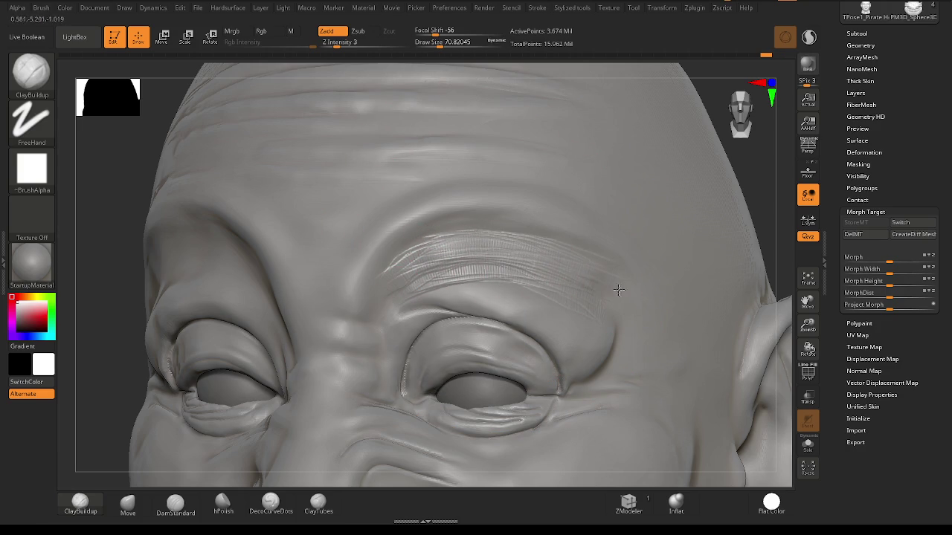
pyautogui.press('shift')
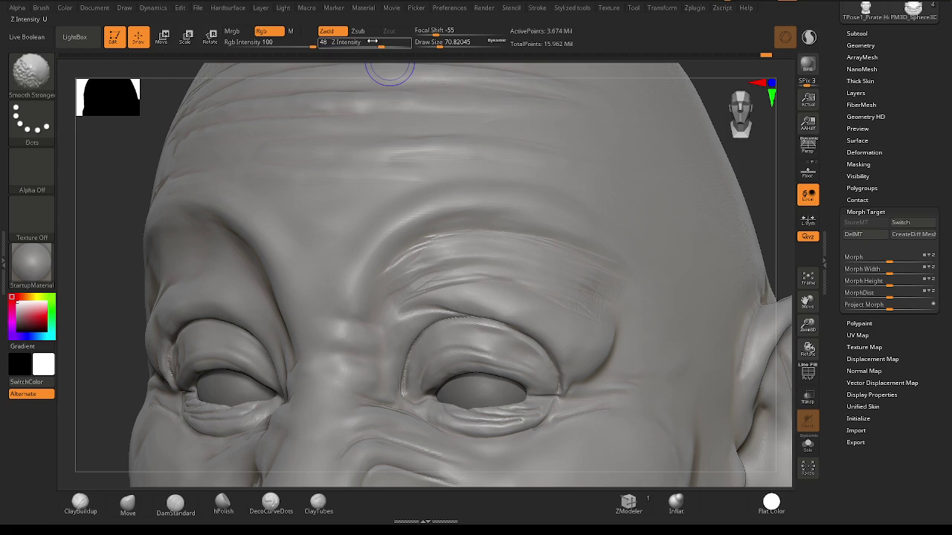
pyautogui.keyDown('shift'); pyautogui.moveTo(424, 260); pyautogui.dragTo(450, 249); pyautogui.keyUp('shift')
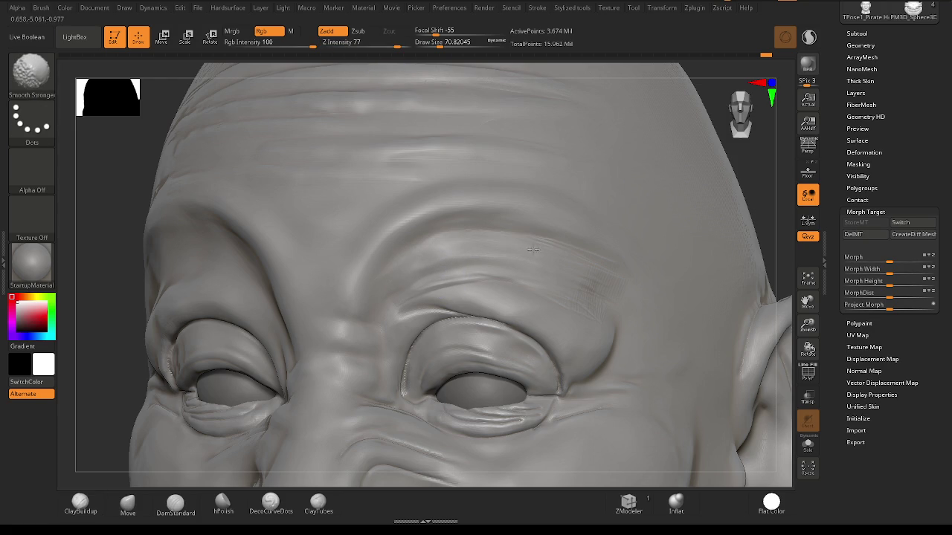
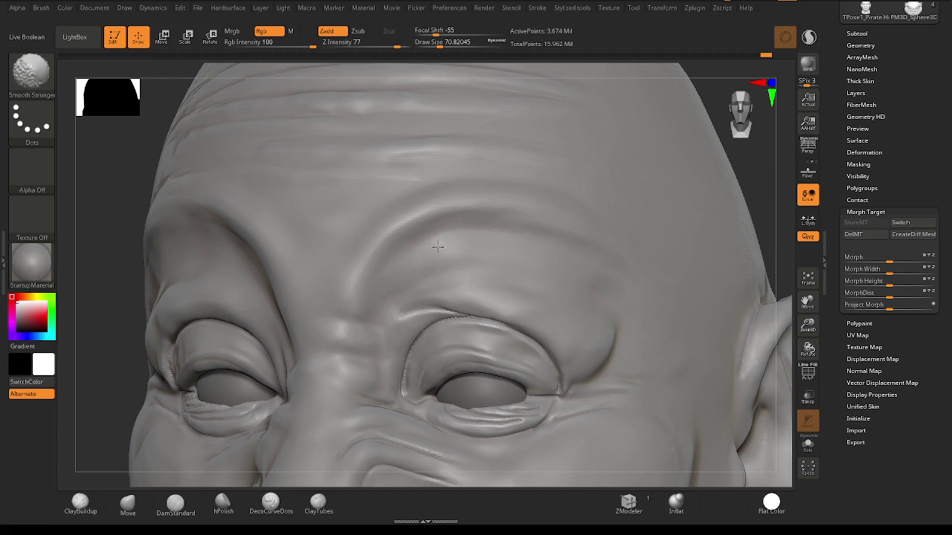
# Carve a forehead crease and fine brow ridges with ClayBuildup, then smooth them down.
pyautogui.moveTo(395, 273); pyautogui.dragTo(584, 281)
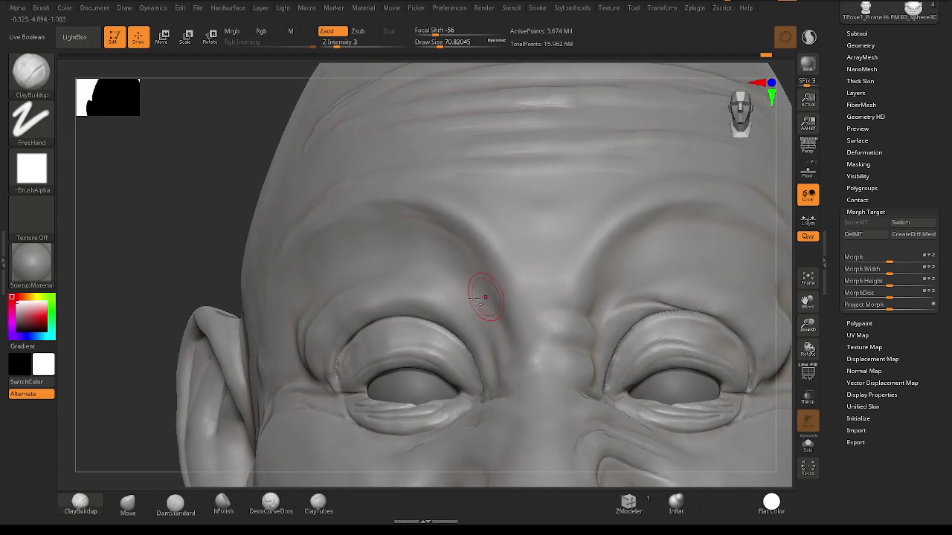
pyautogui.moveTo(455, 300)
pyautogui.keyDown('ctrl'); pyautogui.mouseDown(button='right')
pyautogui.moveTo(414, 293)
pyautogui.moveTo(380, 309)
pyautogui.moveTo(298, 308)
pyautogui.mouseUp(button='right'); pyautogui.keyUp('ctrl')
pyautogui.moveTo(297, 308)
pyautogui.mouseDown()
pyautogui.moveTo(404, 249)
pyautogui.moveTo(558, 283)
pyautogui.mouseUp()
pyautogui.moveTo(595, 312); pyautogui.dragTo(361, 276)
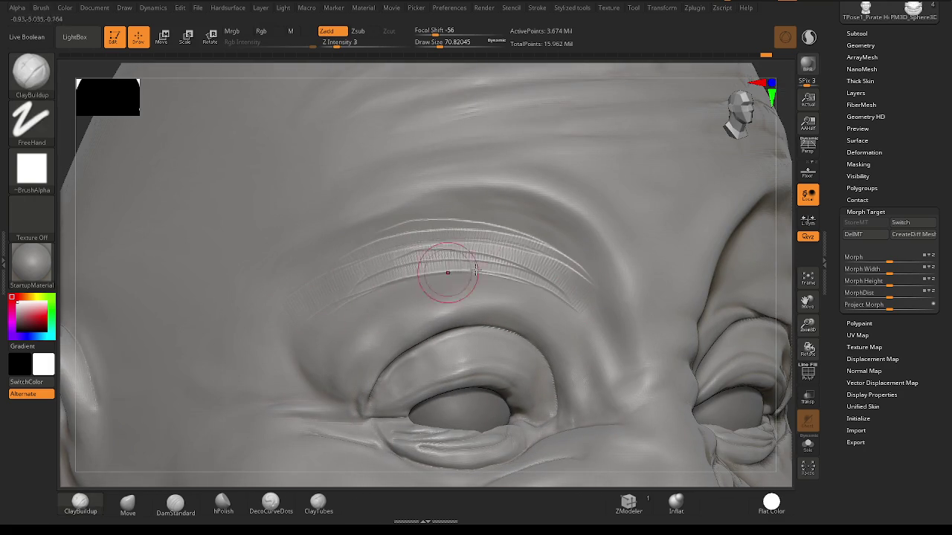
pyautogui.keyDown('shift'); pyautogui.moveTo(548, 260); pyautogui.dragTo(481, 234); pyautogui.keyUp('shift')
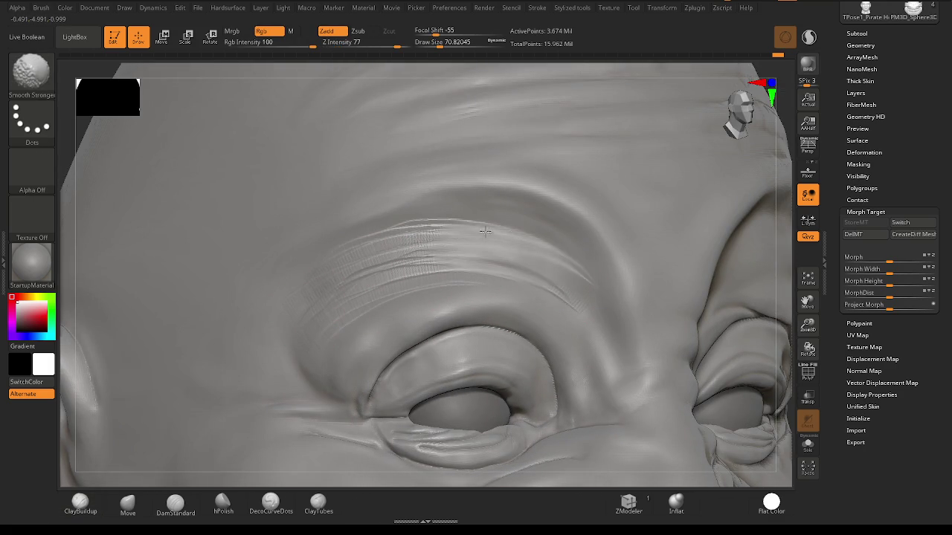
pyautogui.moveTo(538, 266)
pyautogui.keyDown('shift'); pyautogui.mouseDown()
pyautogui.moveTo(375, 262)
pyautogui.moveTo(323, 273)
pyautogui.mouseUp(); pyautogui.keyUp('shift')
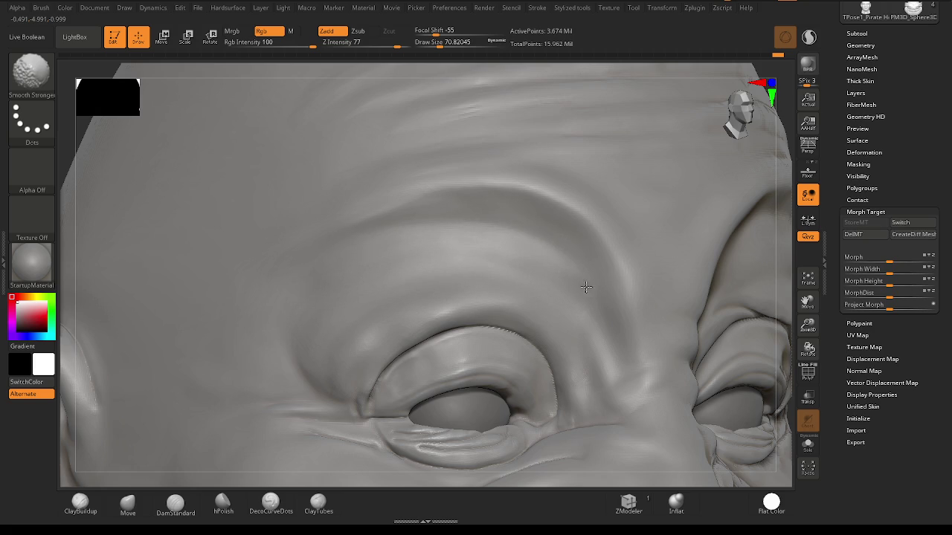
# Carve and Shift-smooth thin ridged lines above the eye from a three-quarter view.
pyautogui.moveTo(563, 283)
pyautogui.mouseDown(button='right')
pyautogui.moveTo(578, 287)
pyautogui.moveTo(464, 275)
pyautogui.mouseUp(button='right')
pyautogui.press('shift')
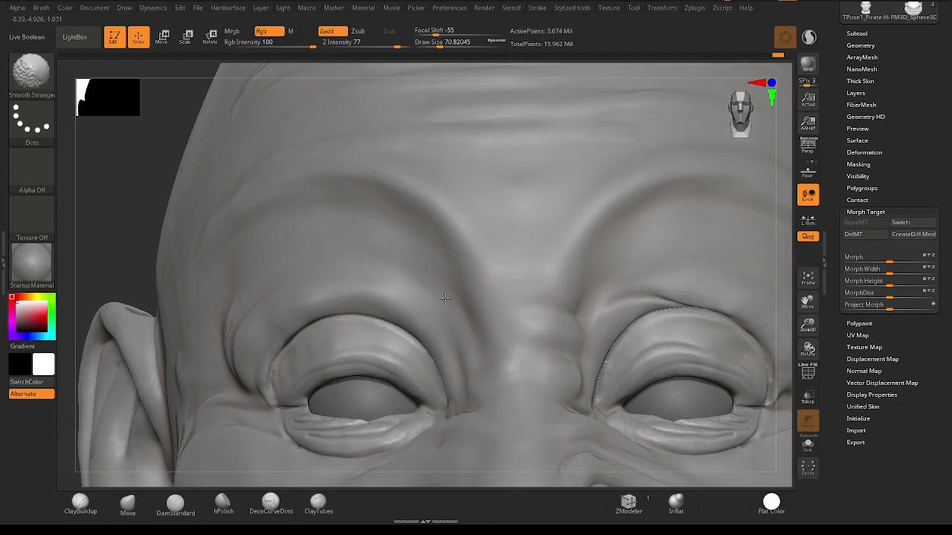
pyautogui.moveTo(236, 277)
pyautogui.mouseDown(button='right')
pyautogui.moveTo(259, 293)
pyautogui.moveTo(347, 298)
pyautogui.moveTo(335, 288)
pyautogui.mouseUp(button='right')
pyautogui.moveTo(327, 223)
pyautogui.mouseDown()
pyautogui.moveTo(277, 309)
pyautogui.moveTo(330, 225)
pyautogui.mouseUp()
pyautogui.press('shift')
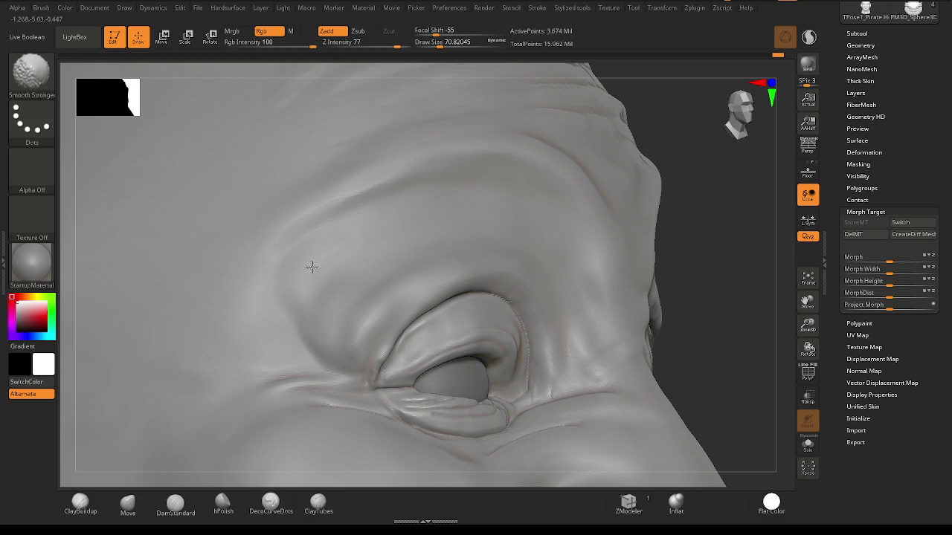
pyautogui.moveTo(379, 276); pyautogui.dragTo(319, 293, button='right')
pyautogui.moveTo(320, 294); pyautogui.dragTo(505, 222)
pyautogui.keyDown('shift'); pyautogui.moveTo(335, 268); pyautogui.dragTo(438, 218); pyautogui.keyUp('shift')
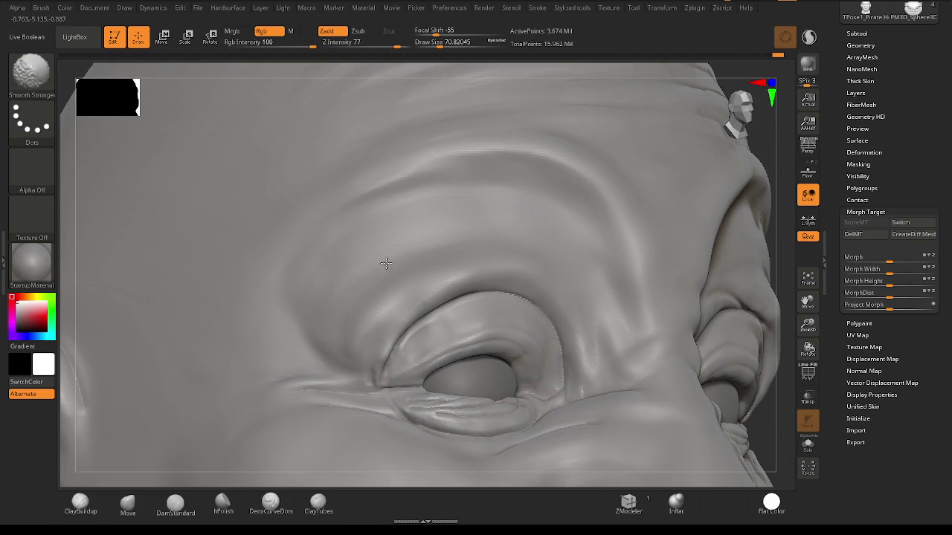
# Add one more ridged line along the brow and smooth its lower part.
pyautogui.moveTo(475, 234)
pyautogui.mouseDown(button='right')
pyautogui.moveTo(652, 269)
pyautogui.moveTo(612, 278)
pyautogui.moveTo(603, 297)
pyautogui.moveTo(481, 283)
pyautogui.moveTo(505, 312)
pyautogui.mouseUp(button='right')
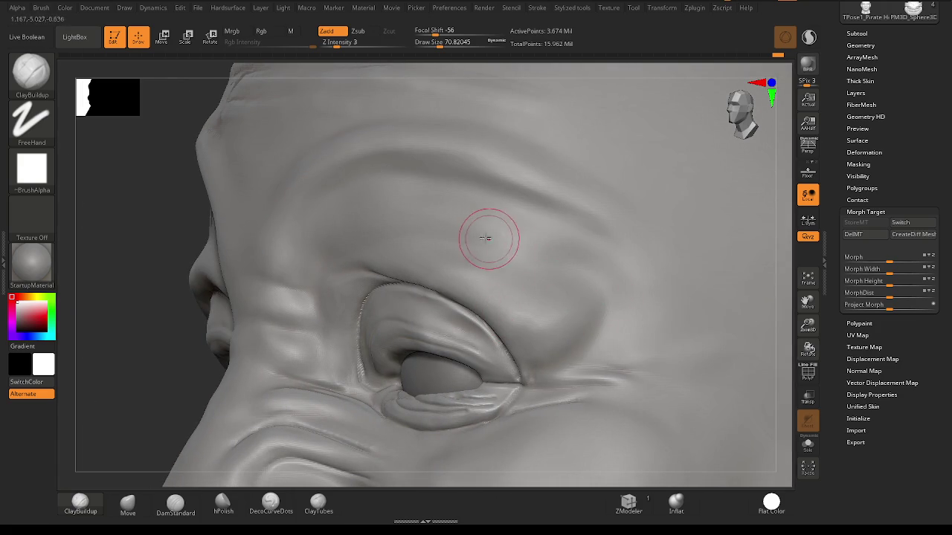
pyautogui.moveTo(483, 230); pyautogui.dragTo(615, 298)
pyautogui.keyDown('shift'); pyautogui.moveTo(557, 244); pyautogui.dragTo(569, 269); pyautogui.keyUp('shift')
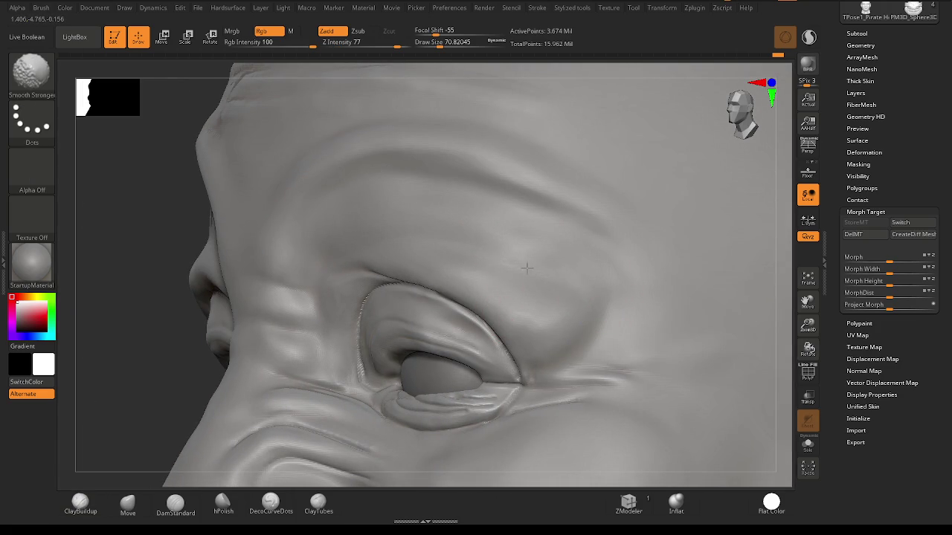
pyautogui.moveTo(510, 263); pyautogui.dragTo(403, 225, button='right')
pyautogui.moveTo(473, 235); pyautogui.dragTo(550, 336, button='right')
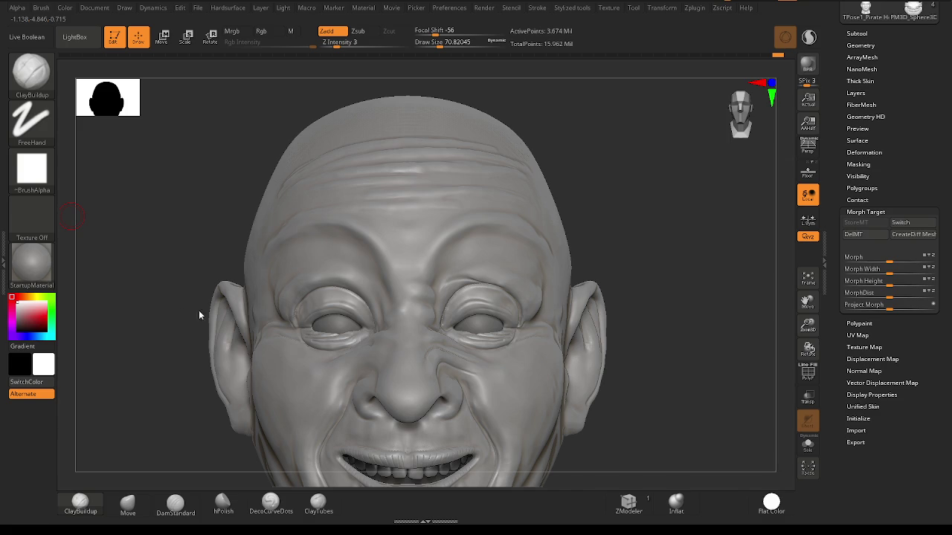
# Draw and smooth light streaks beside the outer eye corner with a smaller brush.
pyautogui.moveTo(537, 316)
pyautogui.mouseDown(button='right')
pyautogui.moveTo(517, 300)
pyautogui.moveTo(557, 310)
pyautogui.mouseUp(button='right')
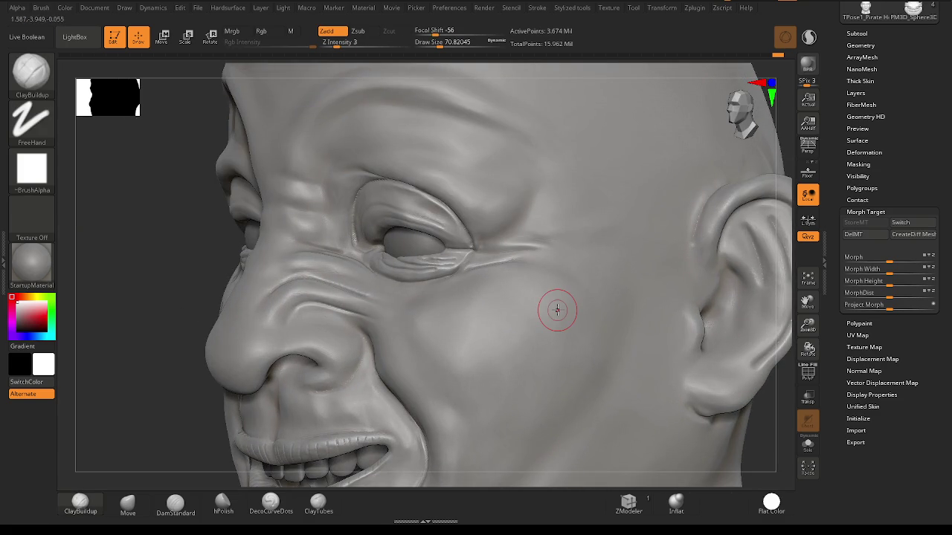
pyautogui.keyDown('ctrl'); pyautogui.moveTo(536, 255); pyautogui.dragTo(495, 259, button='right'); pyautogui.keyUp('ctrl')
pyautogui.press('space')
pyautogui.moveTo(483, 277); pyautogui.dragTo(467, 276)
pyautogui.moveTo(484, 310); pyautogui.dragTo(457, 306, button='right')
pyautogui.moveTo(457, 305)
pyautogui.mouseDown()
pyautogui.moveTo(545, 302)
pyautogui.moveTo(430, 296)
pyautogui.moveTo(557, 327)
pyautogui.moveTo(467, 298)
pyautogui.moveTo(429, 325)
pyautogui.moveTo(460, 298)
pyautogui.mouseUp()
pyautogui.press('shift')
pyautogui.moveTo(486, 334)
pyautogui.mouseDown(button='right')
pyautogui.moveTo(478, 346)
pyautogui.moveTo(174, 192)
pyautogui.mouseUp(button='right')
# Switch to the Wrinkles brush at a Draw Size of about 18.45.
pyautogui.press('b')
pyautogui.press('w')
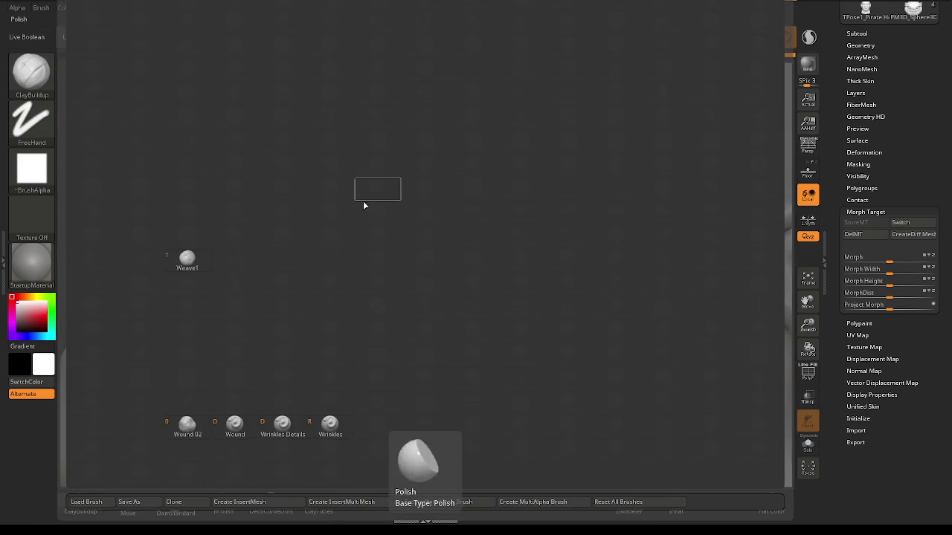
pyautogui.click(329, 418)
pyautogui.press('space')
pyautogui.moveTo(455, 286); pyautogui.dragTo(467, 285)
pyautogui.moveTo(468, 297)
pyautogui.mouseDown(button='right')
pyautogui.moveTo(439, 287)
pyautogui.moveTo(440, 312)
pyautogui.mouseUp(button='right')
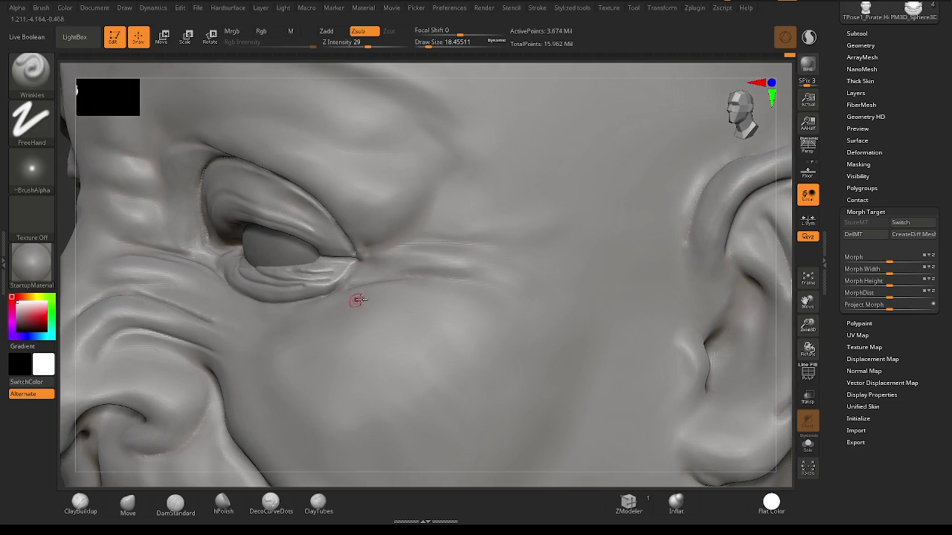
# Carve crow's-feet wrinkles below, above and beside the outer eye corner.
pyautogui.moveTo(367, 301); pyautogui.dragTo(478, 329)
pyautogui.moveTo(365, 296); pyautogui.dragTo(468, 314)
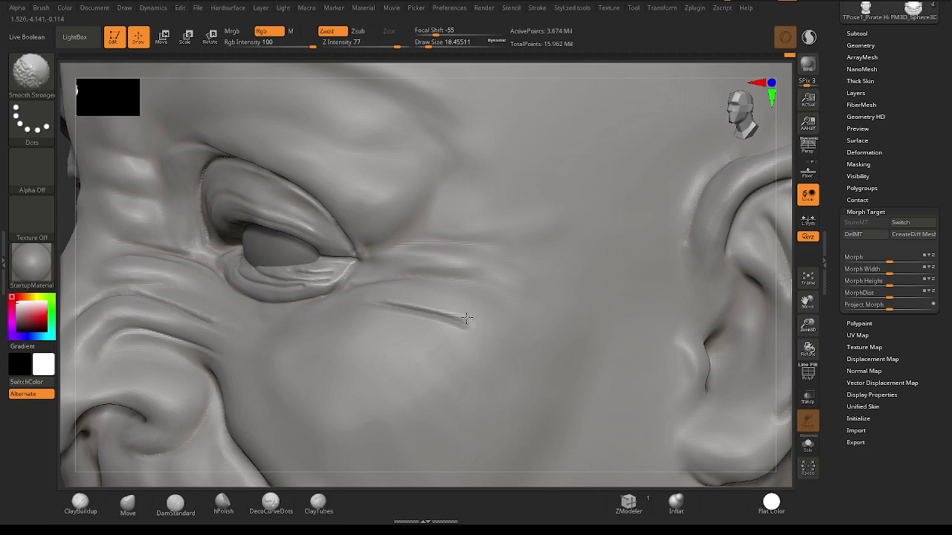
pyautogui.moveTo(461, 283)
pyautogui.mouseDown(button='right')
pyautogui.moveTo(432, 302)
pyautogui.moveTo(425, 282)
pyautogui.mouseUp(button='right')
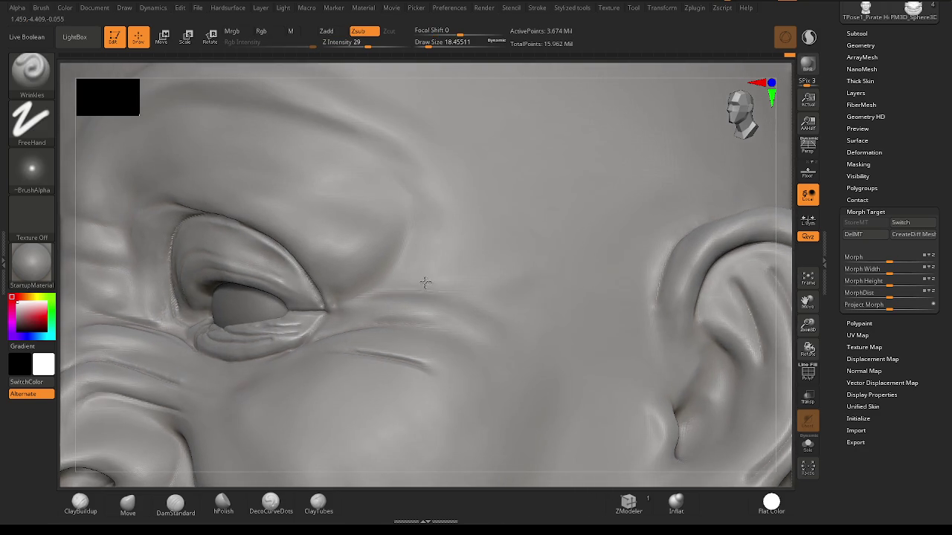
pyautogui.moveTo(388, 285); pyautogui.dragTo(440, 262)
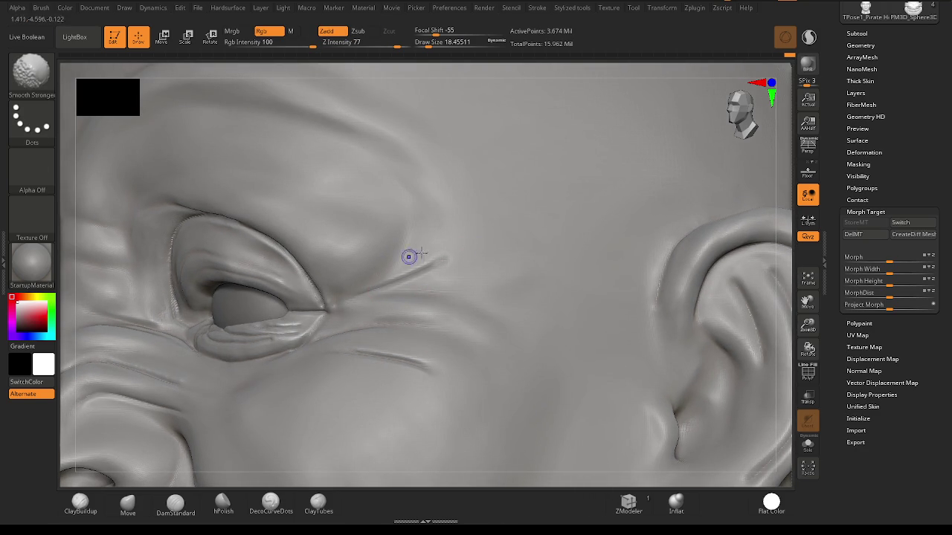
pyautogui.moveTo(414, 315)
pyautogui.mouseDown(button='right')
pyautogui.moveTo(453, 325)
pyautogui.moveTo(415, 323)
pyautogui.mouseUp(button='right')
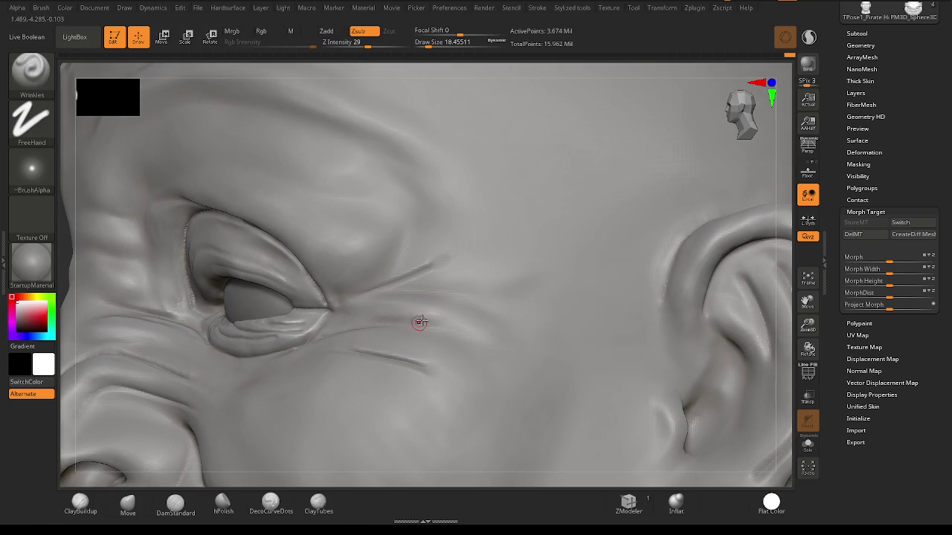
pyautogui.moveTo(362, 300); pyautogui.dragTo(483, 299)
pyautogui.moveTo(361, 325); pyautogui.dragTo(479, 324)
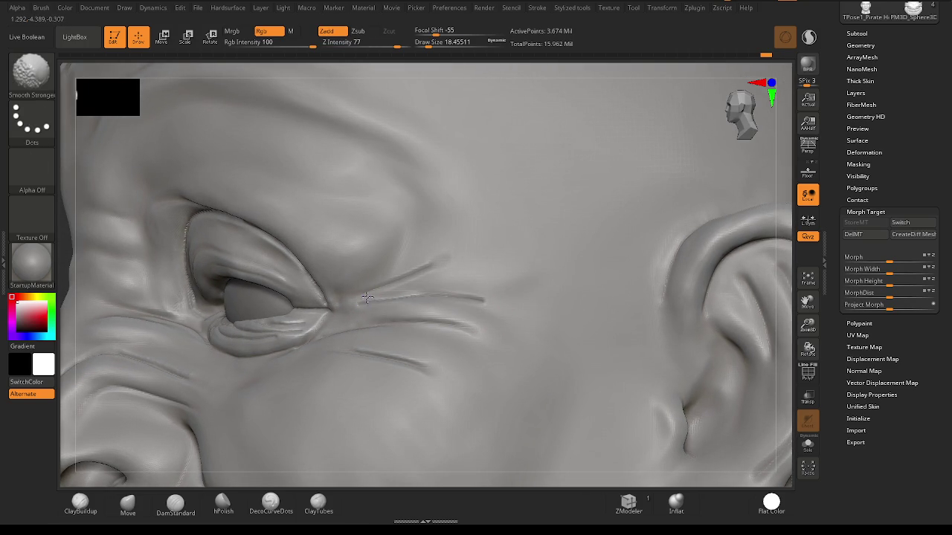
# Try diagonal wrinkle strokes on the cheek and undo each of them.
pyautogui.keyDown('alt'); pyautogui.moveTo(578, 225); pyautogui.dragTo(493, 282); pyautogui.keyUp('alt')
pyautogui.hotkey('ctrl', 'z')
pyautogui.keyDown('alt'); pyautogui.moveTo(605, 261); pyautogui.dragTo(468, 379); pyautogui.keyUp('alt')
pyautogui.hotkey('ctrl', 'z')
pyautogui.keyDown('alt'); pyautogui.moveTo(610, 304); pyautogui.dragTo(467, 384); pyautogui.keyUp('alt')
pyautogui.hotkey('ctrl', 'z')
pyautogui.moveTo(396, 425)
pyautogui.mouseDown()
pyautogui.moveTo(578, 318)
pyautogui.moveTo(502, 392)
pyautogui.mouseUp()
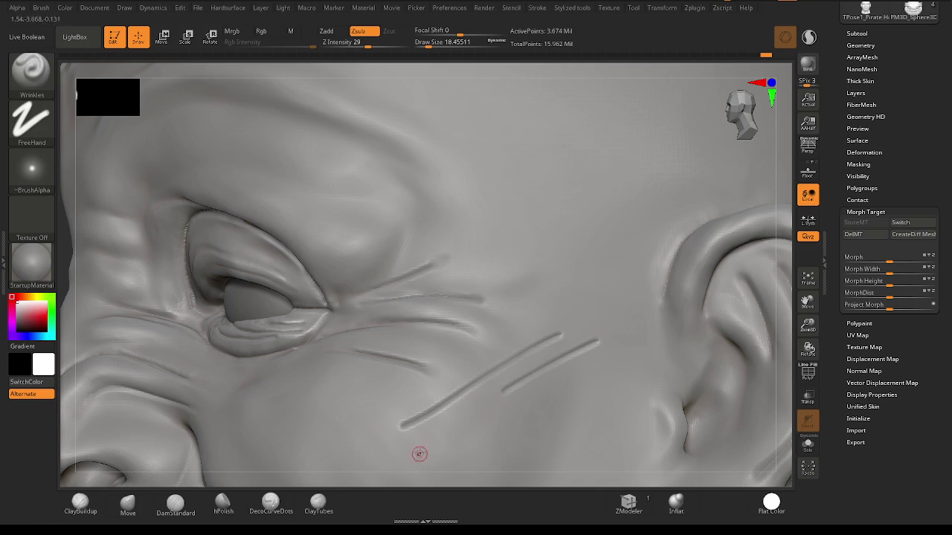
pyautogui.press('ctrl')
pyautogui.hotkey('ctrl', 'z')
pyautogui.hotkey('ctrl', 'z')
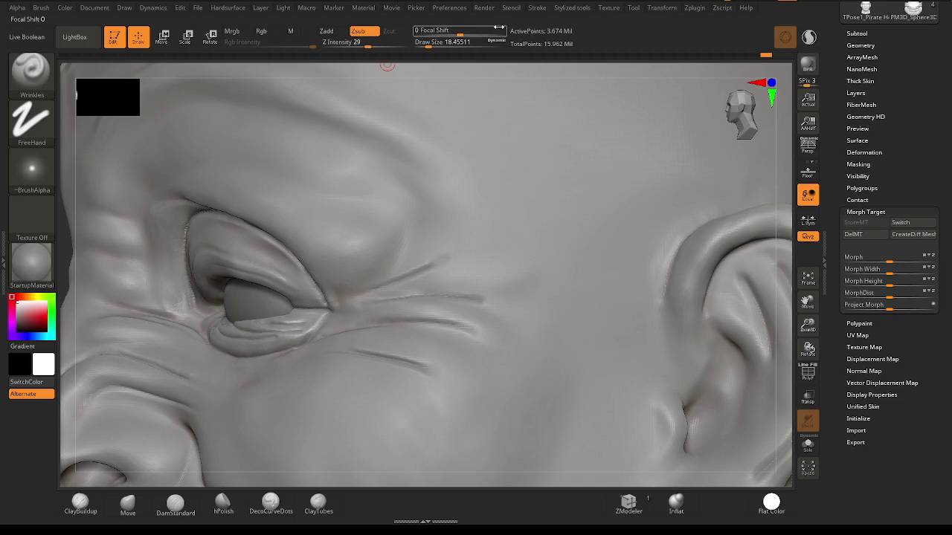
pyautogui.click(541, 8)
# Collapse the lazy mouse options and edit the tablet embed sensitivity preference.
pyautogui.click(565, 218)
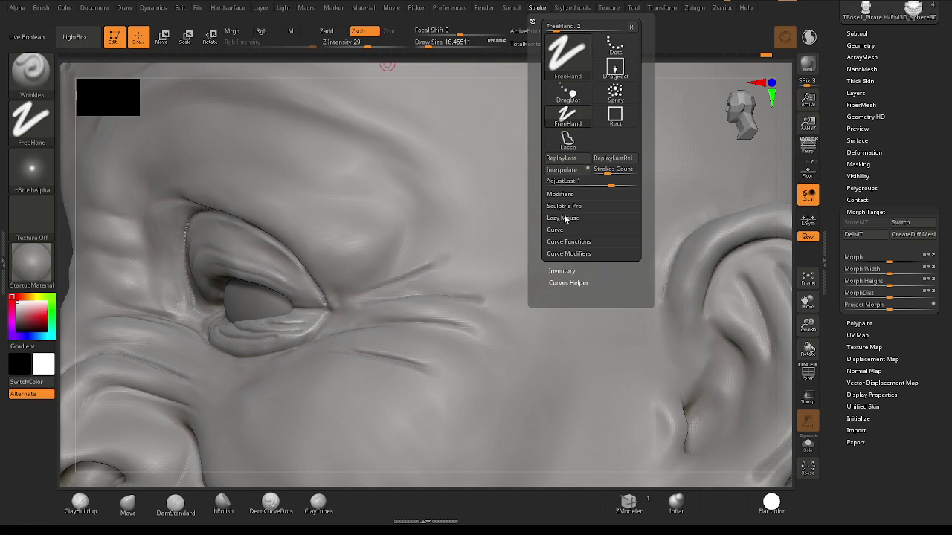
pyautogui.click(449, 8)
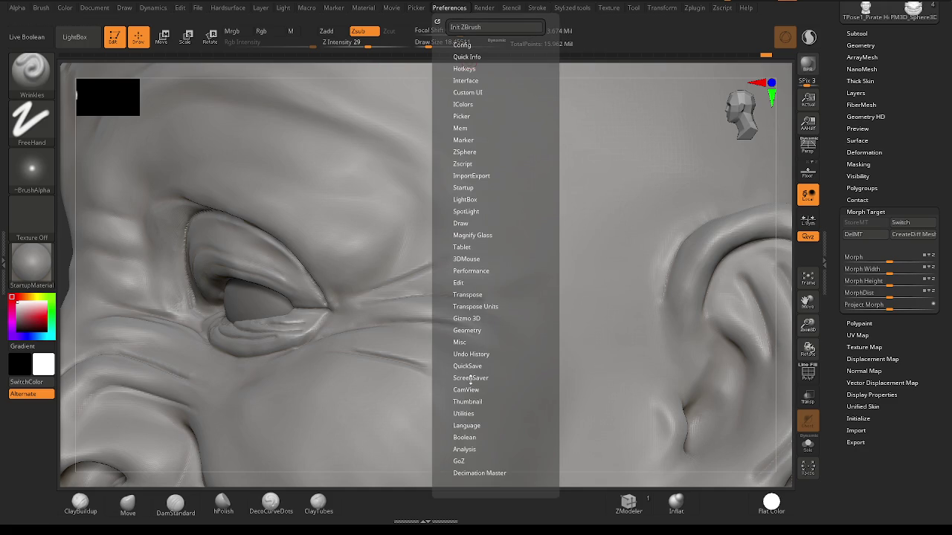
pyautogui.click(461, 246)
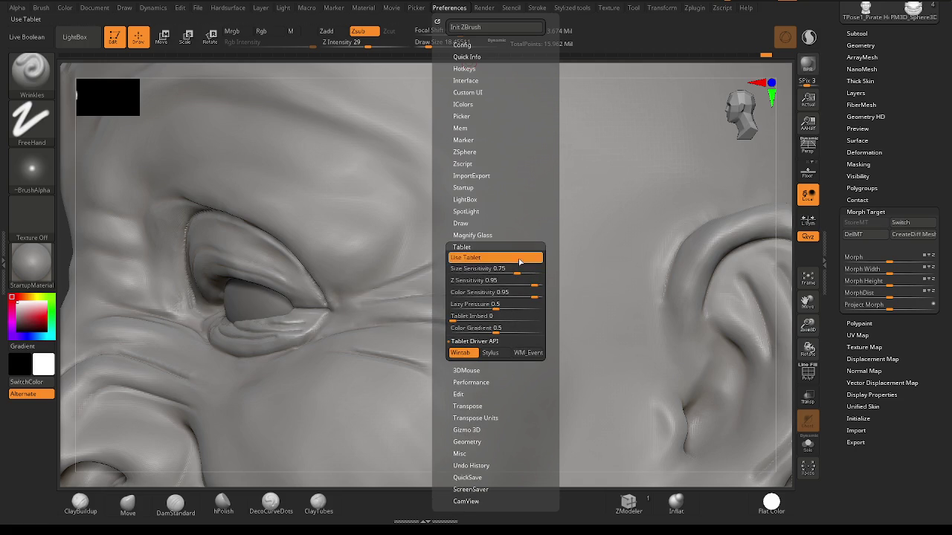
pyautogui.click(483, 320)
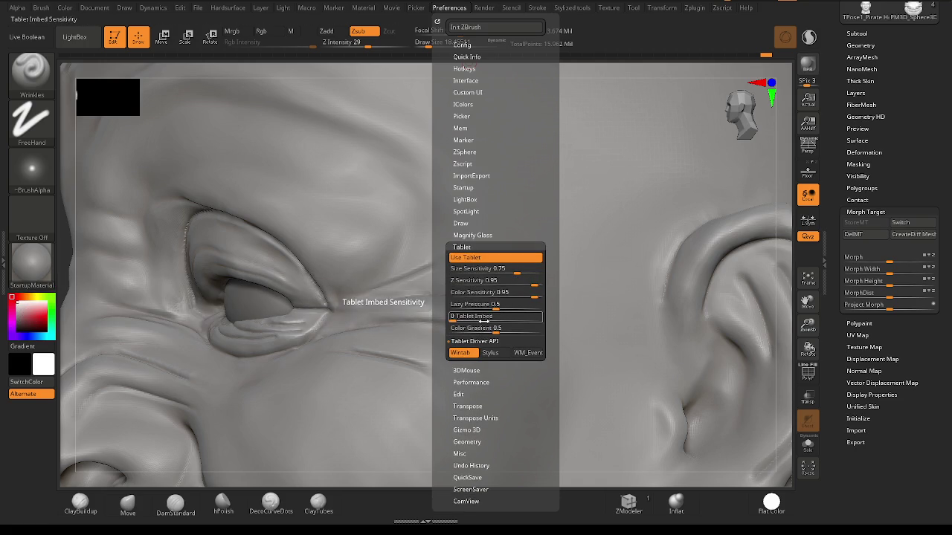
# Undo the straight crease near the crow's feet and switch to the ClayBuildup brush.
pyautogui.moveTo(462, 398); pyautogui.dragTo(569, 329)
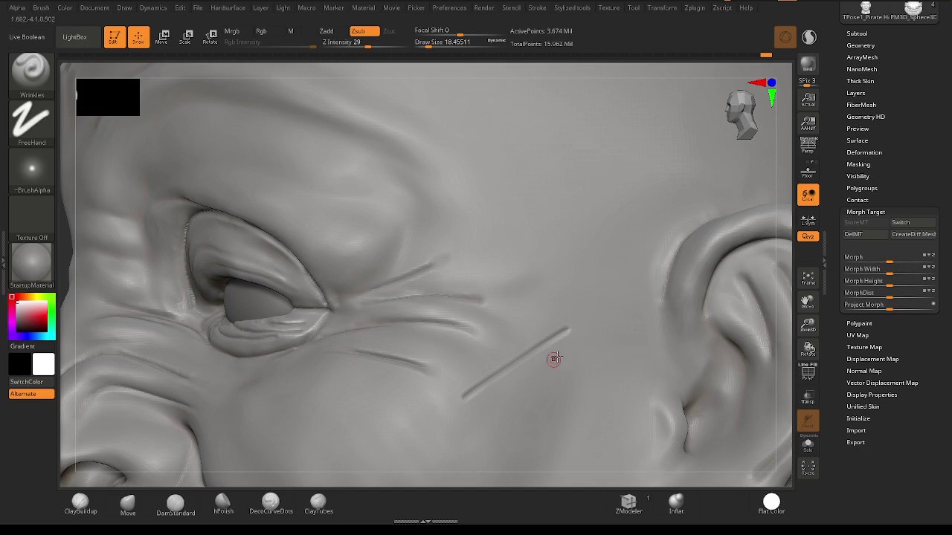
pyautogui.hotkey('ctrl', 'z')
pyautogui.click(41, 8)
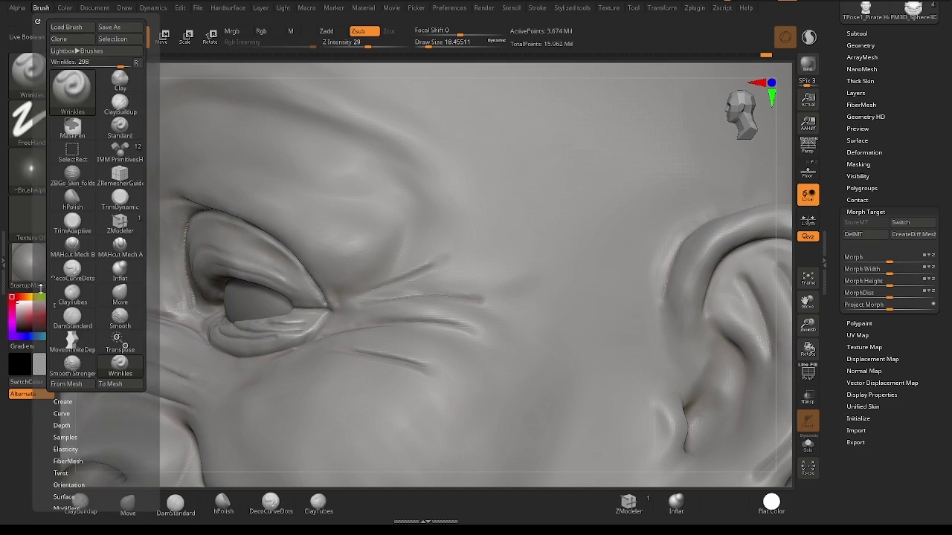
pyautogui.moveTo(41, 316); pyautogui.dragTo(48, 237)
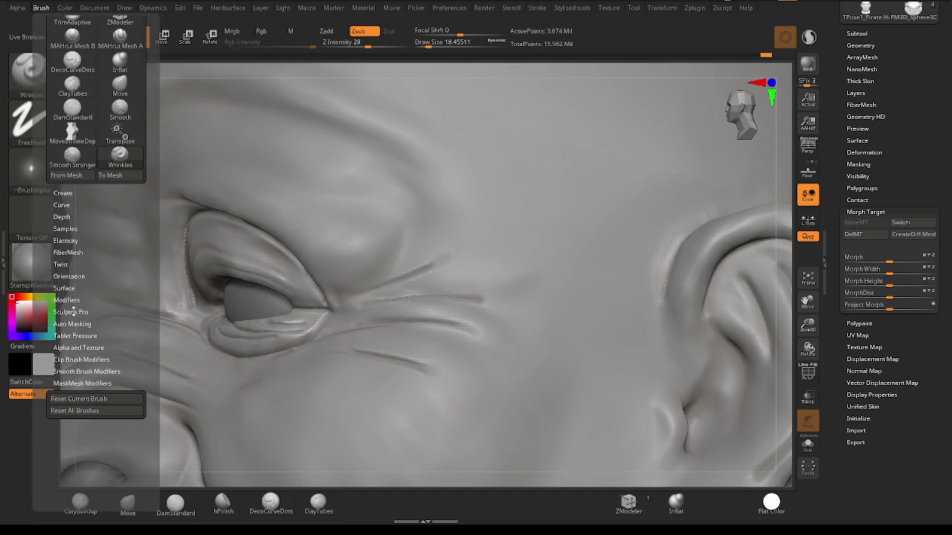
pyautogui.moveTo(457, 357)
pyautogui.mouseDown(button='right')
pyautogui.moveTo(421, 379)
pyautogui.moveTo(446, 350)
pyautogui.moveTo(363, 340)
pyautogui.moveTo(148, 456)
pyautogui.mouseUp(button='right')
pyautogui.click(80, 503)
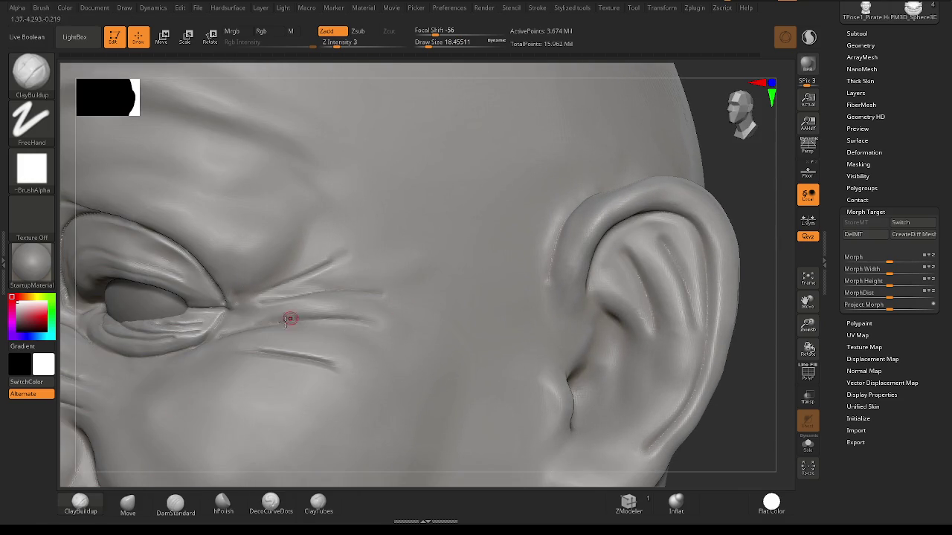
# Raise ClayBuildup Draw Size to about 23 and build smoothed folds below the outer eye corner.
pyautogui.keyDown('ctrl'); pyautogui.moveTo(279, 331); pyautogui.dragTo(330, 329, button='right'); pyautogui.keyUp('ctrl')
pyautogui.press('space')
pyautogui.moveTo(294, 338)
pyautogui.mouseDown()
pyautogui.moveTo(301, 335)
pyautogui.moveTo(228, 340)
pyautogui.mouseUp()
pyautogui.moveTo(305, 325)
pyautogui.mouseDown()
pyautogui.moveTo(350, 355)
pyautogui.moveTo(439, 335)
pyautogui.moveTo(301, 331)
pyautogui.mouseUp()
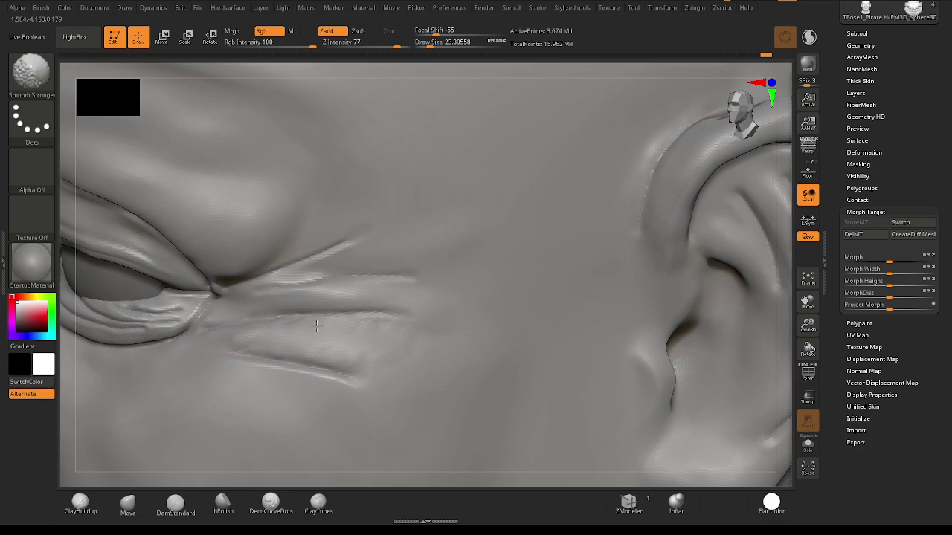
pyautogui.moveTo(319, 334); pyautogui.dragTo(319, 270, button='right')
pyautogui.moveTo(319, 270)
pyautogui.mouseDown()
pyautogui.moveTo(395, 233)
pyautogui.moveTo(431, 259)
pyautogui.moveTo(395, 233)
pyautogui.moveTo(346, 259)
pyautogui.mouseUp()
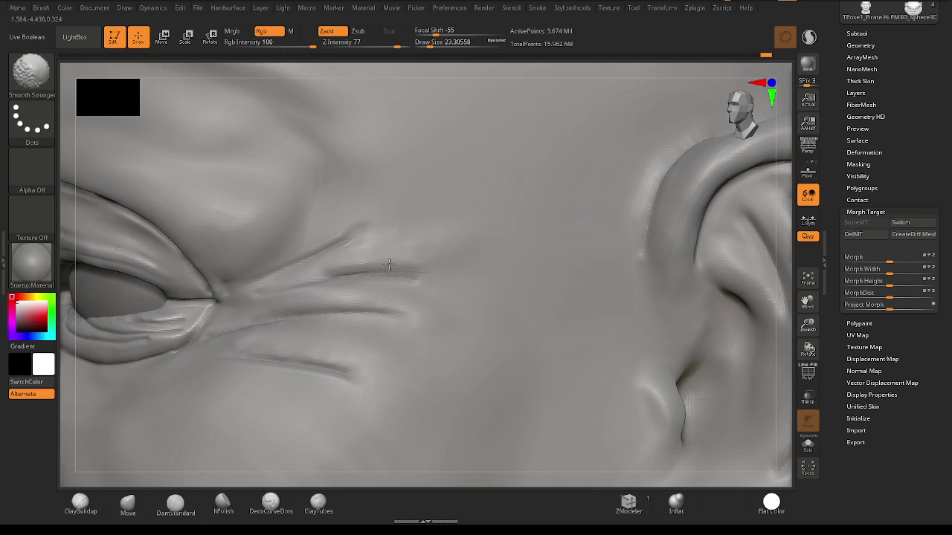
pyautogui.moveTo(367, 251)
pyautogui.keyDown('ctrl'); pyautogui.mouseDown(button='right')
pyautogui.moveTo(261, 308)
pyautogui.moveTo(255, 332)
pyautogui.moveTo(301, 346)
pyautogui.moveTo(349, 313)
pyautogui.moveTo(397, 303)
pyautogui.moveTo(269, 333)
pyautogui.mouseUp(button='right'); pyautogui.keyUp('ctrl')
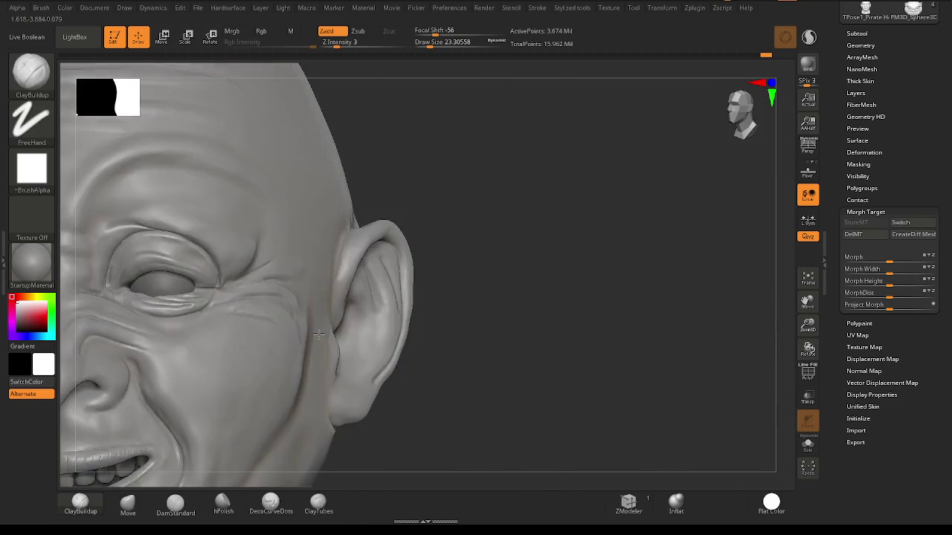
pyautogui.moveTo(318, 295)
pyautogui.mouseDown(button='right')
pyautogui.moveTo(569, 299)
pyautogui.moveTo(402, 324)
pyautogui.moveTo(372, 318)
pyautogui.moveTo(331, 276)
pyautogui.moveTo(364, 307)
pyautogui.mouseUp(button='right')
# Select the Wrinkles brush again and zoom in on the eye's outer corner.
pyautogui.press('b')
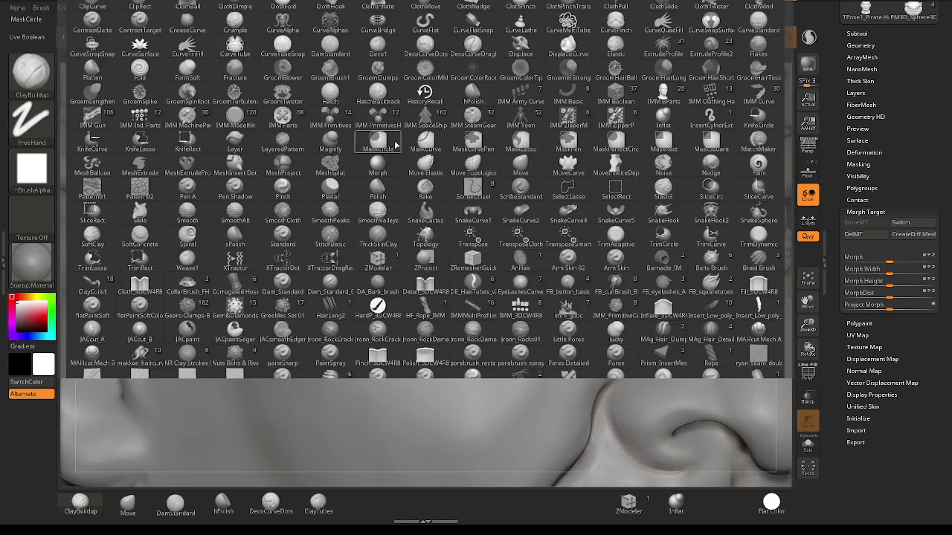
pyautogui.press('w')
pyautogui.click(330, 424)
pyautogui.rightClick(421, 313)
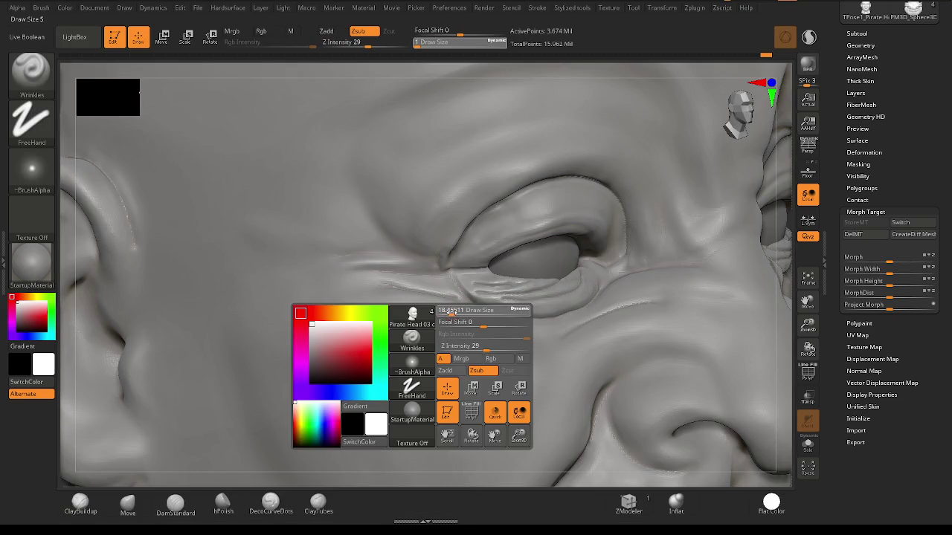
pyautogui.moveTo(416, 318); pyautogui.dragTo(450, 301, button='right')
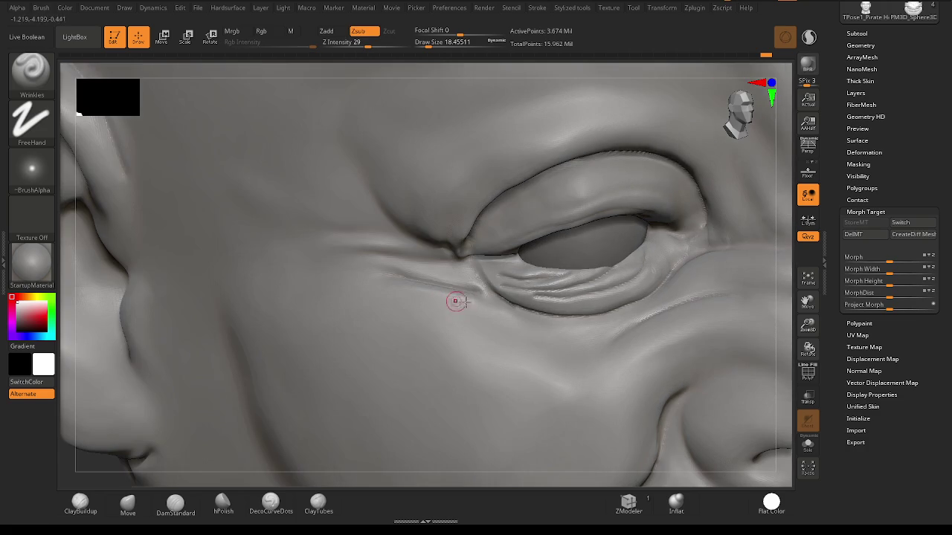
pyautogui.press('shift')
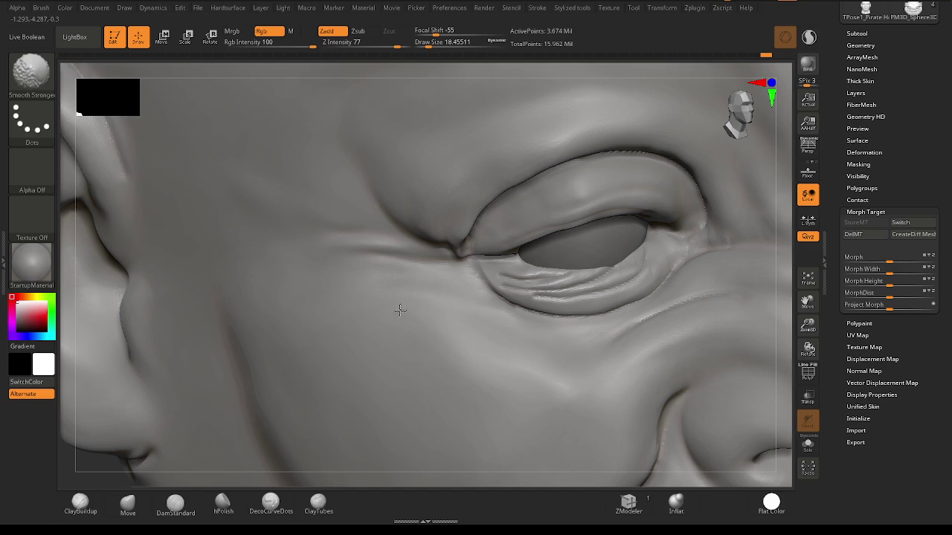
# Carve and smooth thin creases across and above the fold below the eye.
pyautogui.moveTo(487, 294); pyautogui.dragTo(370, 299)
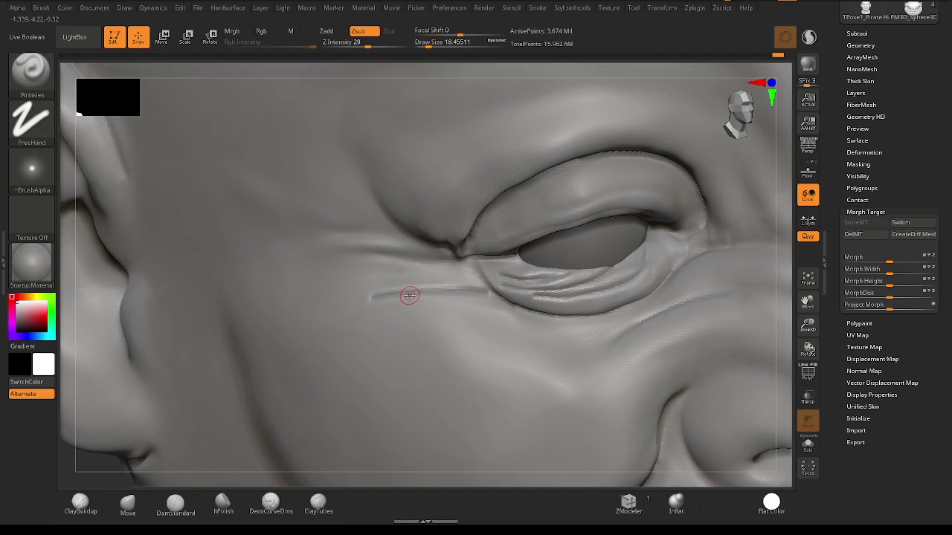
pyautogui.moveTo(420, 287); pyautogui.dragTo(332, 323)
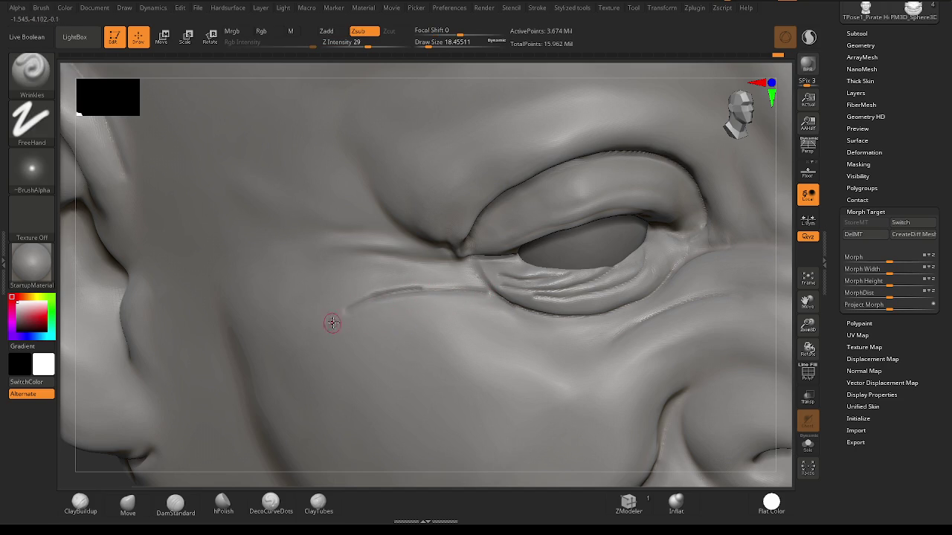
pyautogui.press('shift')
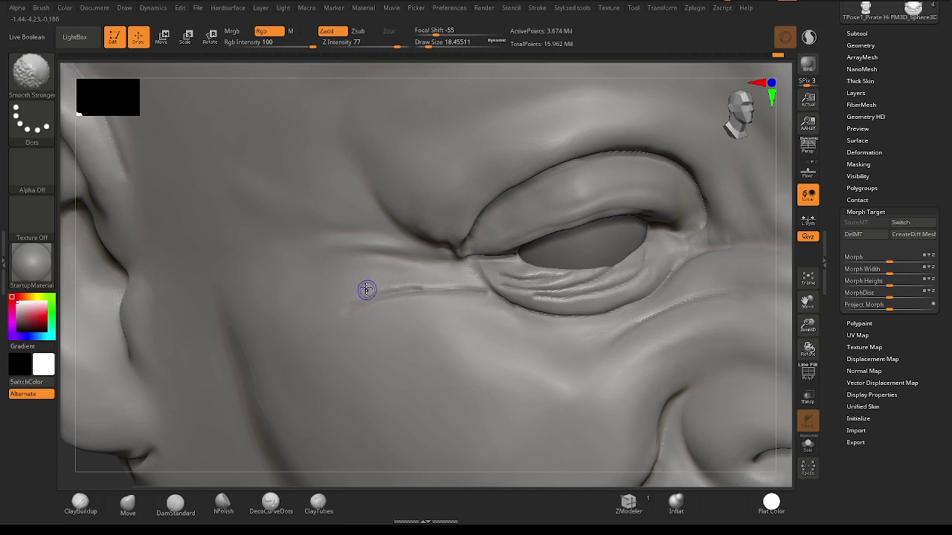
pyautogui.moveTo(389, 295)
pyautogui.keyDown('alt'); pyautogui.mouseDown(button='right')
pyautogui.moveTo(397, 313)
pyautogui.moveTo(392, 296)
pyautogui.mouseUp(button='right'); pyautogui.keyUp('alt')
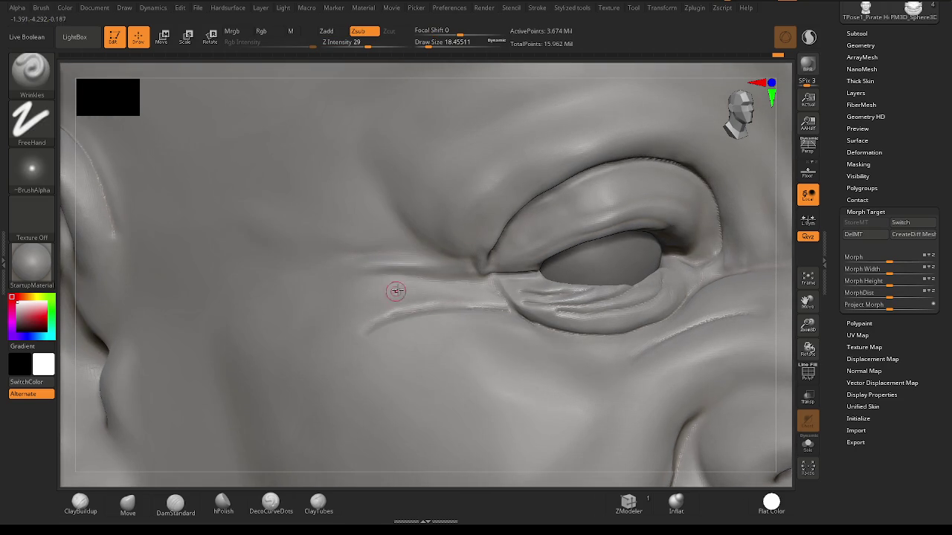
pyautogui.moveTo(329, 257); pyautogui.dragTo(446, 256)
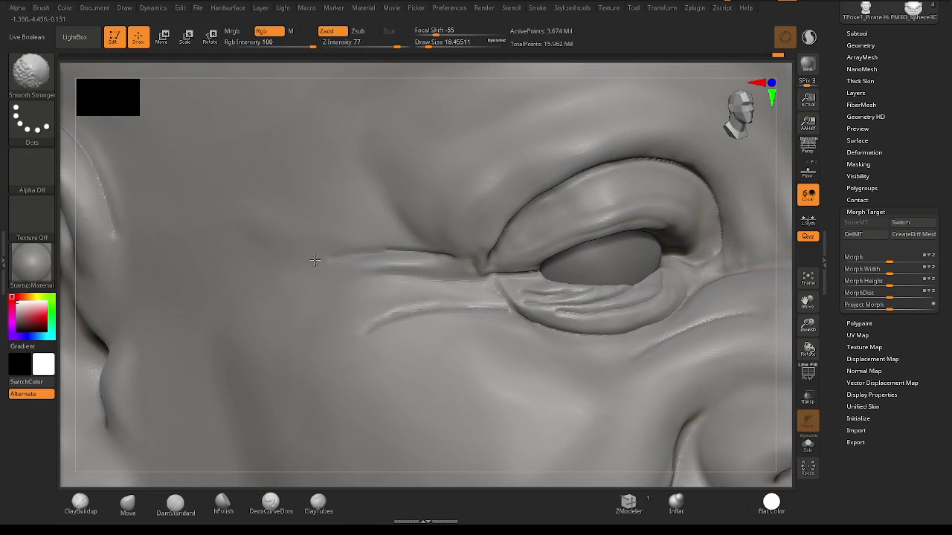
pyautogui.moveTo(327, 261); pyautogui.dragTo(457, 255)
pyautogui.moveTo(325, 262); pyautogui.dragTo(461, 257)
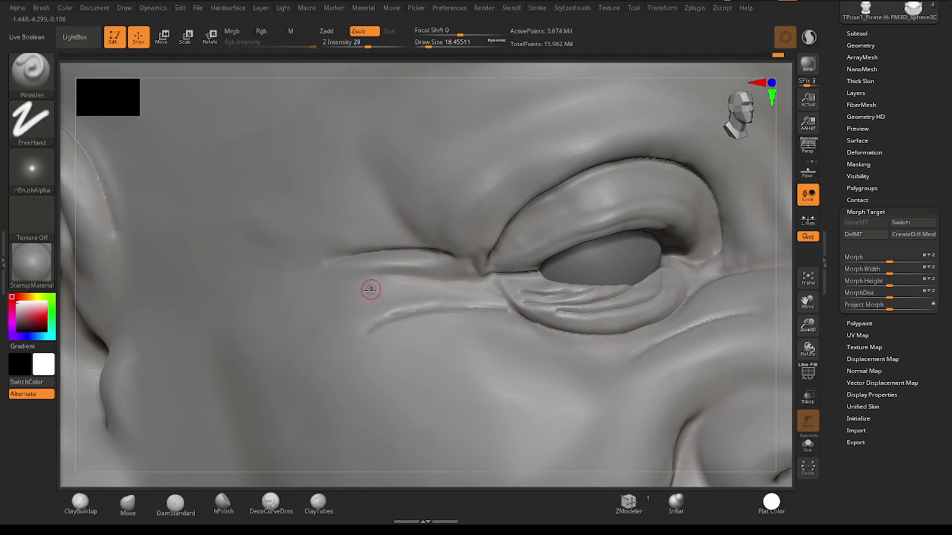
# Zoom closer and carve long creases along the fold beneath the eye.
pyautogui.moveTo(367, 295)
pyautogui.keyDown('ctrl'); pyautogui.mouseDown(button='right')
pyautogui.moveTo(385, 290)
pyautogui.moveTo(334, 278)
pyautogui.mouseUp(button='right'); pyautogui.keyUp('ctrl')
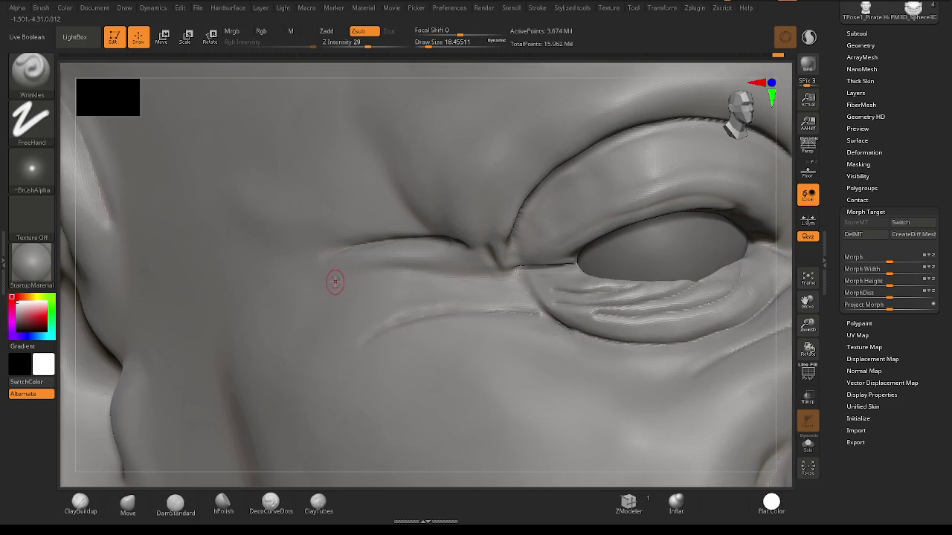
pyautogui.moveTo(329, 279); pyautogui.dragTo(461, 264)
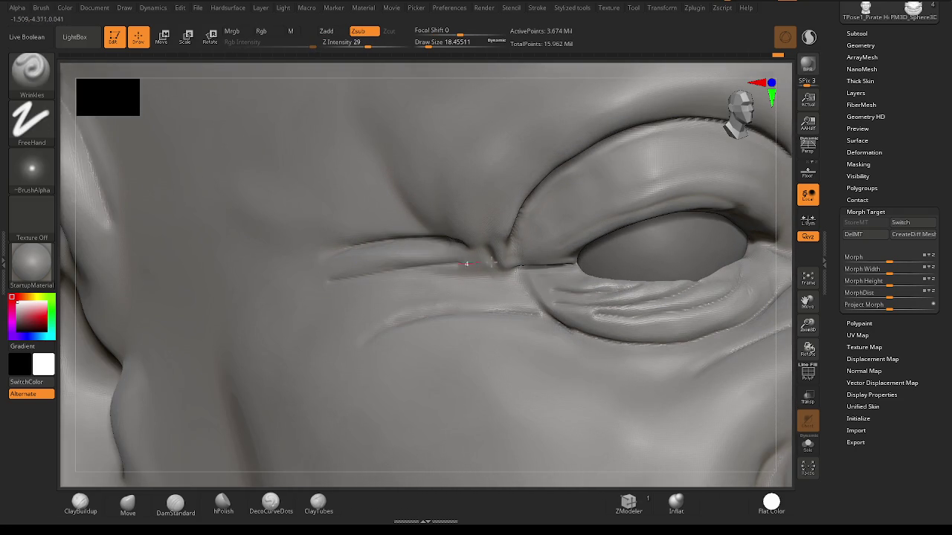
pyautogui.moveTo(384, 269); pyautogui.dragTo(484, 260)
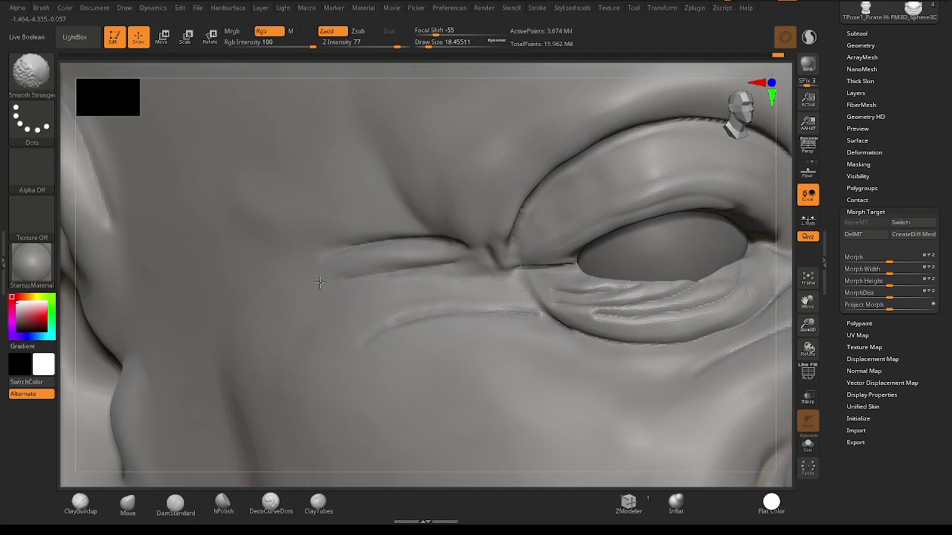
pyautogui.keyDown('ctrl'); pyautogui.moveTo(384, 303); pyautogui.dragTo(378, 309, button='right'); pyautogui.keyUp('ctrl')
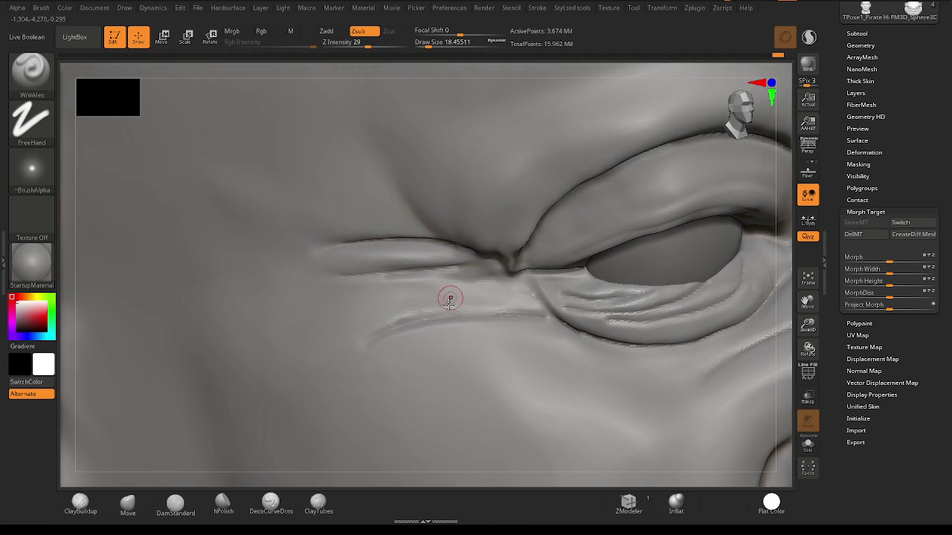
pyautogui.moveTo(350, 313)
pyautogui.mouseDown()
pyautogui.moveTo(480, 284)
pyautogui.moveTo(376, 314)
pyautogui.mouseUp()
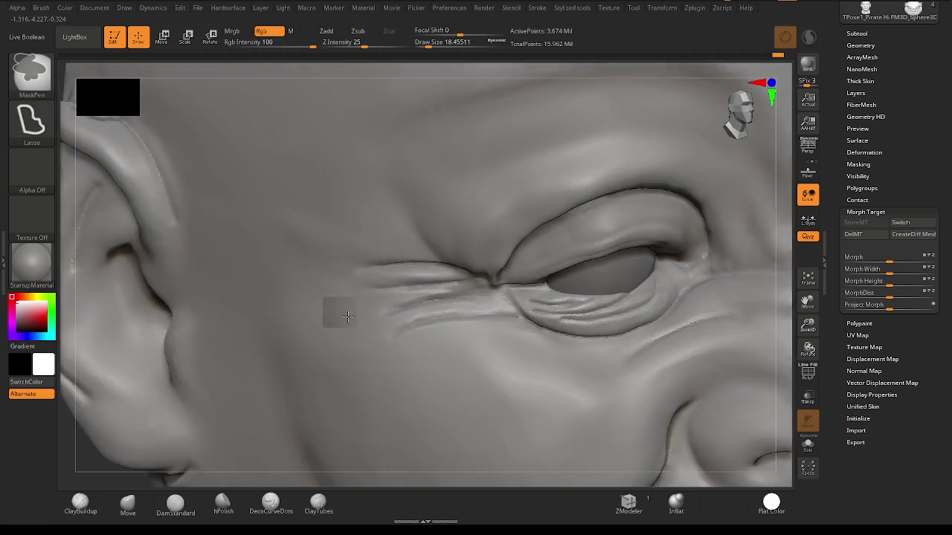
pyautogui.keyDown('ctrl'); pyautogui.moveTo(471, 319); pyautogui.dragTo(340, 312, button='right'); pyautogui.keyUp('ctrl')
pyautogui.moveTo(547, 336)
pyautogui.mouseDown(button='right')
pyautogui.moveTo(434, 318)
pyautogui.moveTo(490, 334)
pyautogui.mouseUp(button='right')
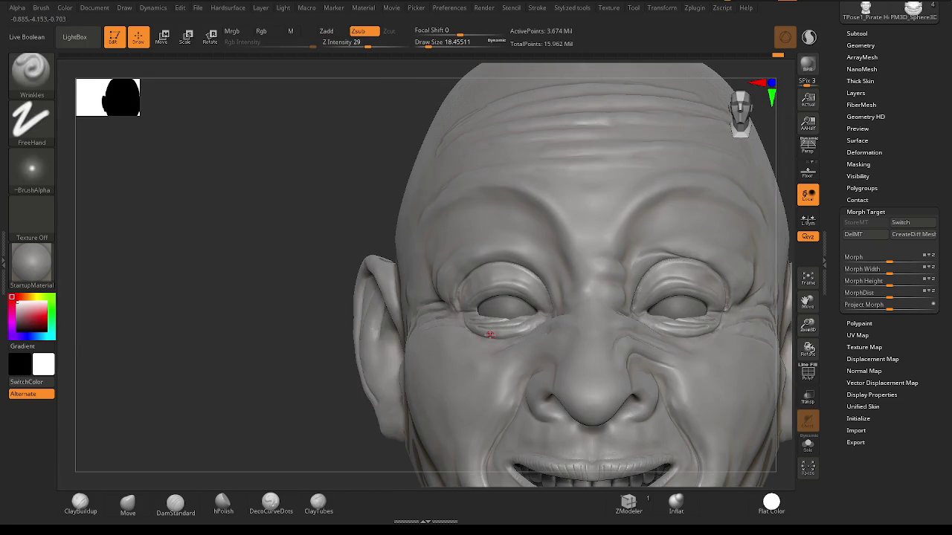
# Carve a Wrinkles crease along the outer upper eyelid fold from a three-quarter view.
pyautogui.moveTo(483, 289)
pyautogui.mouseDown(button='right')
pyautogui.moveTo(386, 322)
pyautogui.moveTo(404, 330)
pyautogui.mouseUp(button='right')
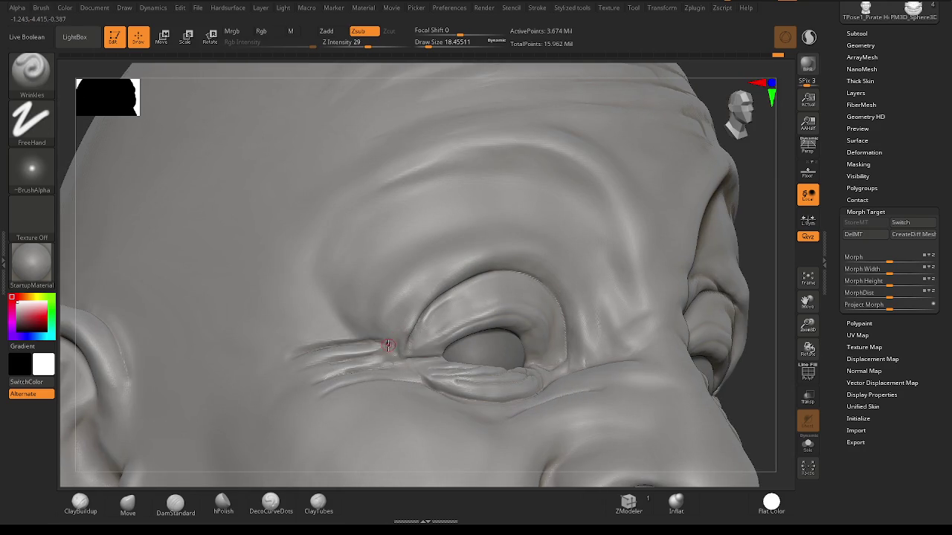
pyautogui.moveTo(404, 311)
pyautogui.mouseDown()
pyautogui.moveTo(476, 262)
pyautogui.moveTo(554, 255)
pyautogui.mouseUp()
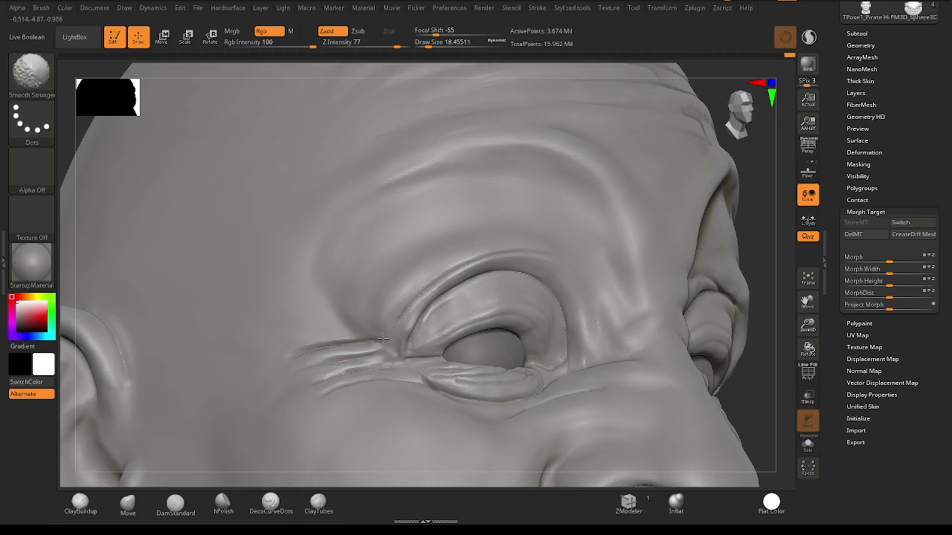
pyautogui.moveTo(578, 278)
pyautogui.mouseDown(button='right')
pyautogui.moveTo(582, 331)
pyautogui.moveTo(551, 346)
pyautogui.moveTo(518, 352)
pyautogui.moveTo(490, 316)
pyautogui.mouseUp(button='right')
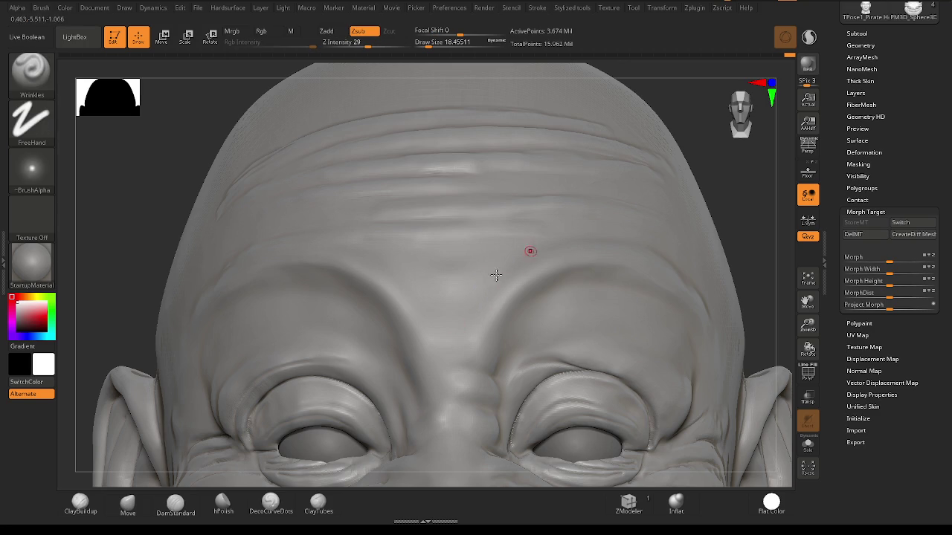
# Carve and smooth two thin creases above the left brow.
pyautogui.moveTo(527, 252); pyautogui.dragTo(462, 315)
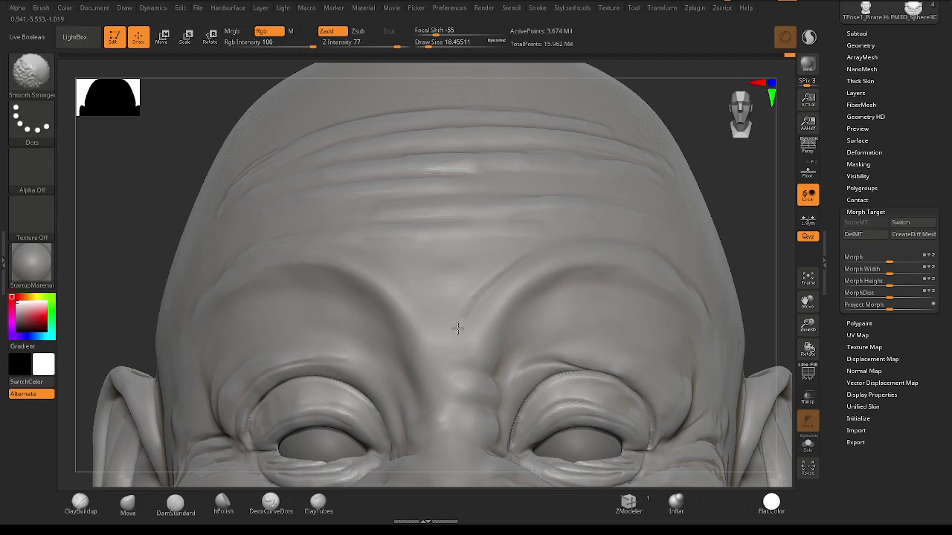
pyautogui.press('shift')
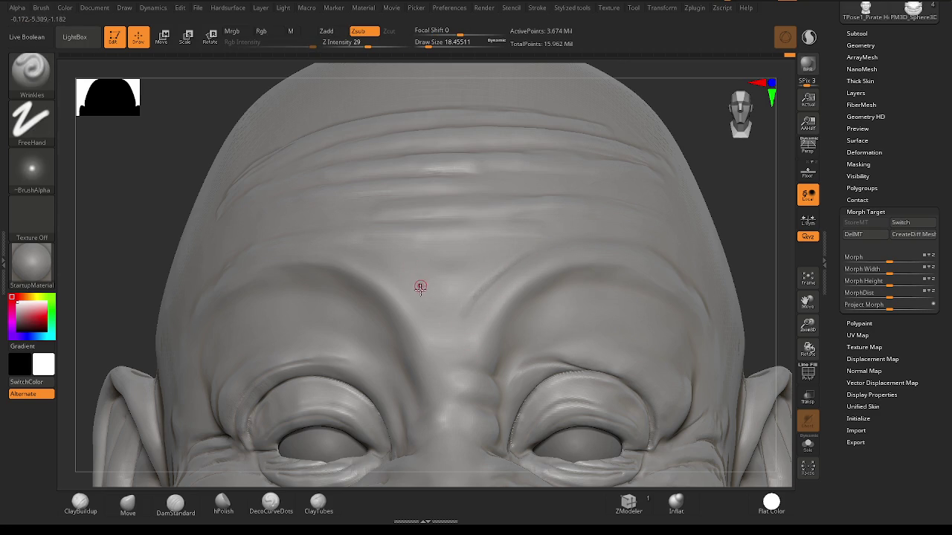
pyautogui.moveTo(390, 263); pyautogui.dragTo(427, 296)
pyautogui.press('shift')
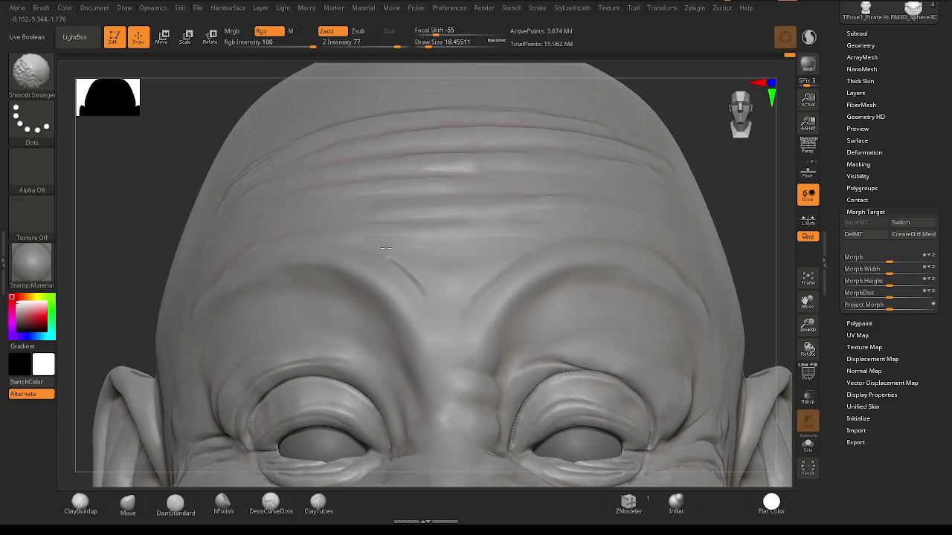
pyautogui.press('shift')
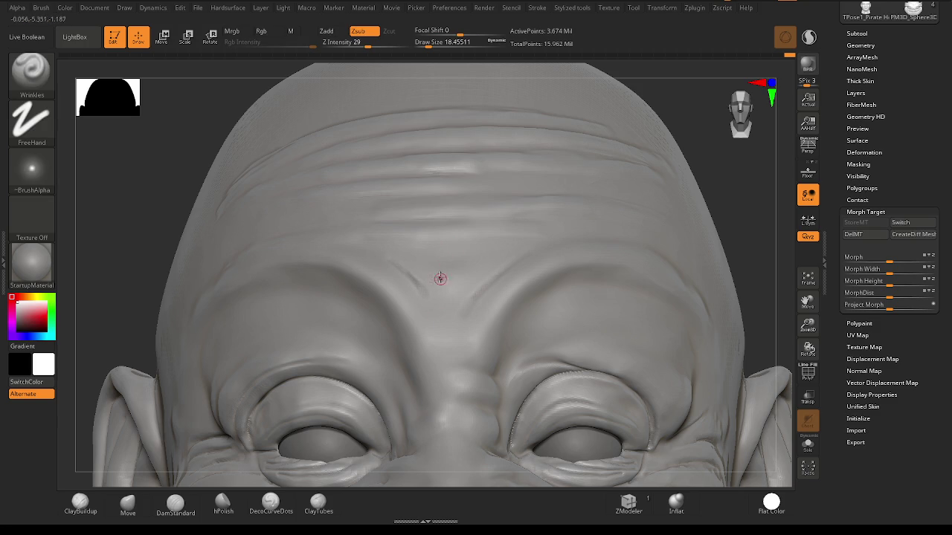
# Carve and smooth vertical frown creases on the mid-forehead and between the brows.
pyautogui.moveTo(430, 256); pyautogui.dragTo(440, 319)
pyautogui.press('shift')
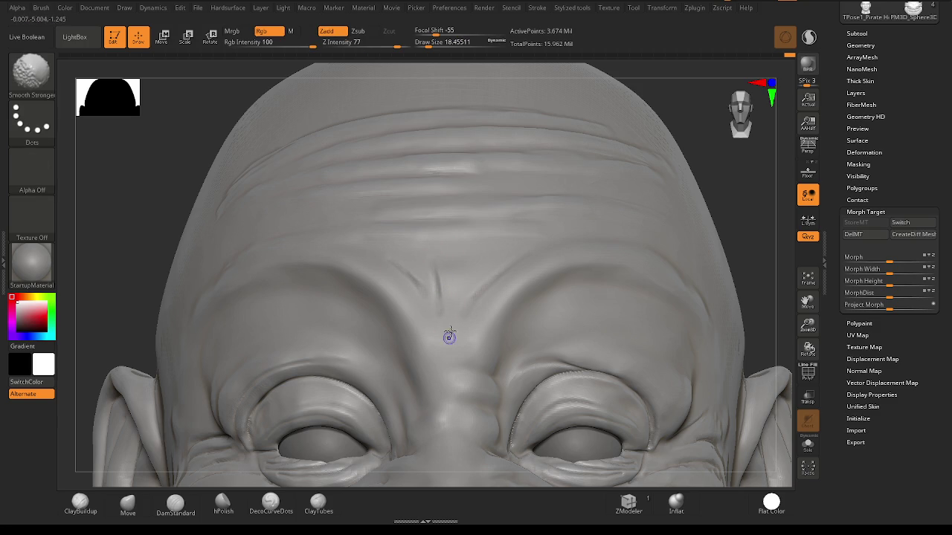
pyautogui.moveTo(453, 252); pyautogui.dragTo(455, 327)
pyautogui.press('shift')
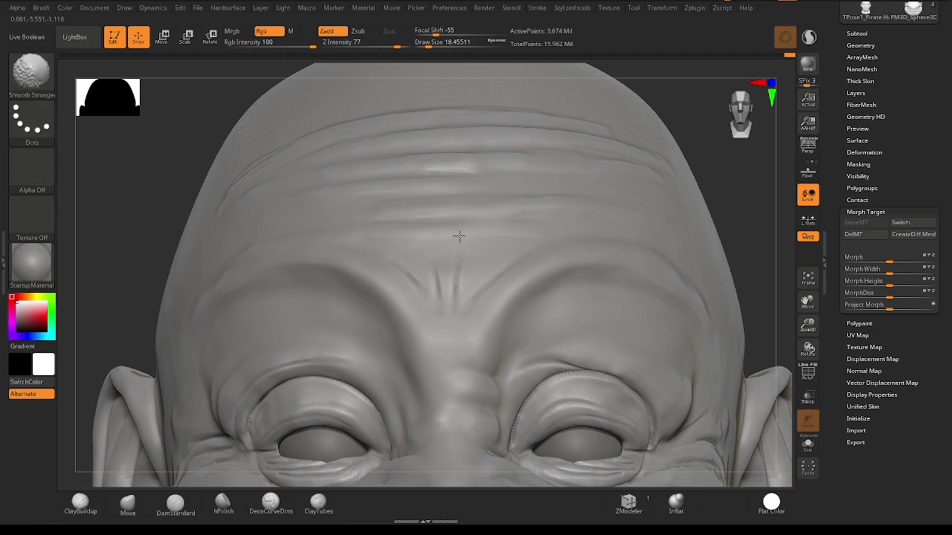
pyautogui.moveTo(463, 233); pyautogui.dragTo(466, 238, button='right')
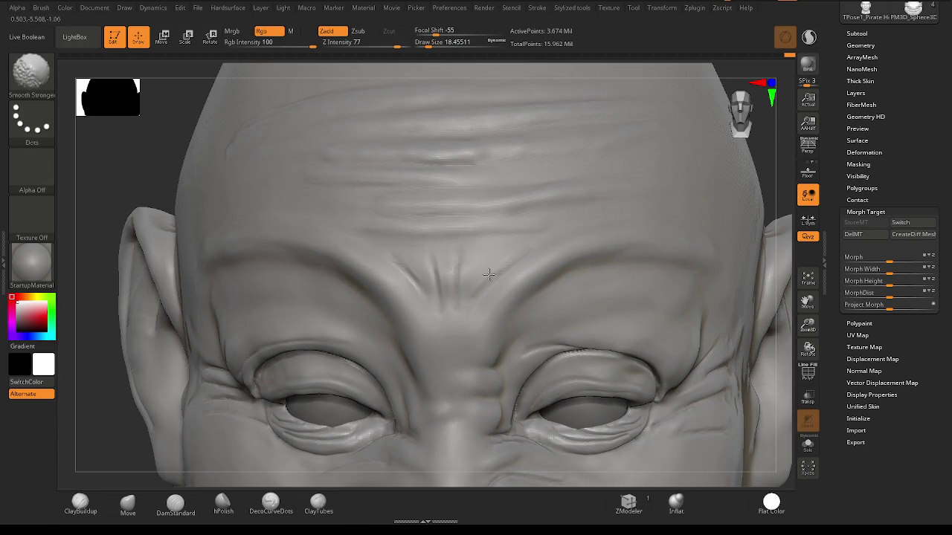
pyautogui.moveTo(537, 314)
pyautogui.mouseDown(button='right')
pyautogui.moveTo(554, 247)
pyautogui.moveTo(534, 359)
pyautogui.moveTo(402, 260)
pyautogui.moveTo(565, 298)
pyautogui.moveTo(543, 245)
pyautogui.moveTo(523, 259)
pyautogui.mouseUp(button='right')
pyautogui.press('space')
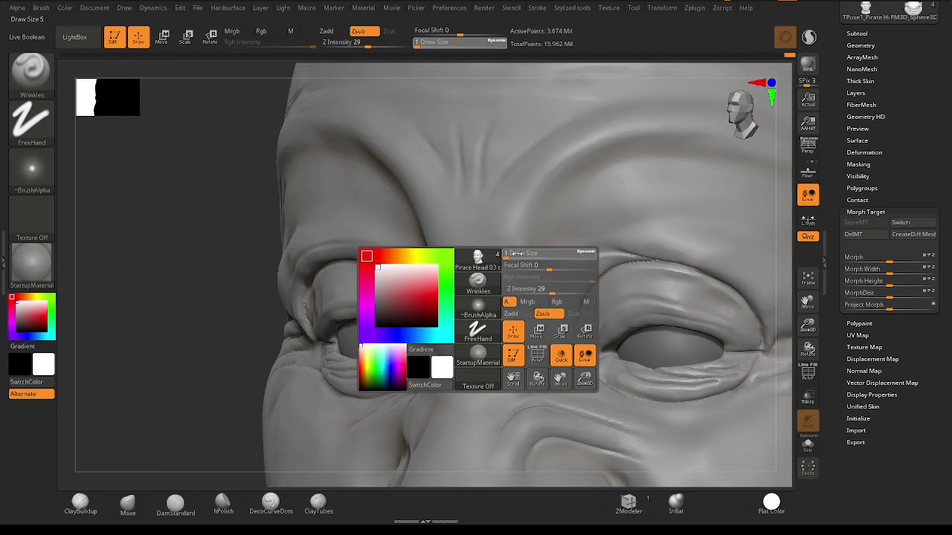
# Deepen the furrow between the brows and carve a smoothed crease across the nose bridge.
pyautogui.moveTo(472, 265); pyautogui.dragTo(528, 266)
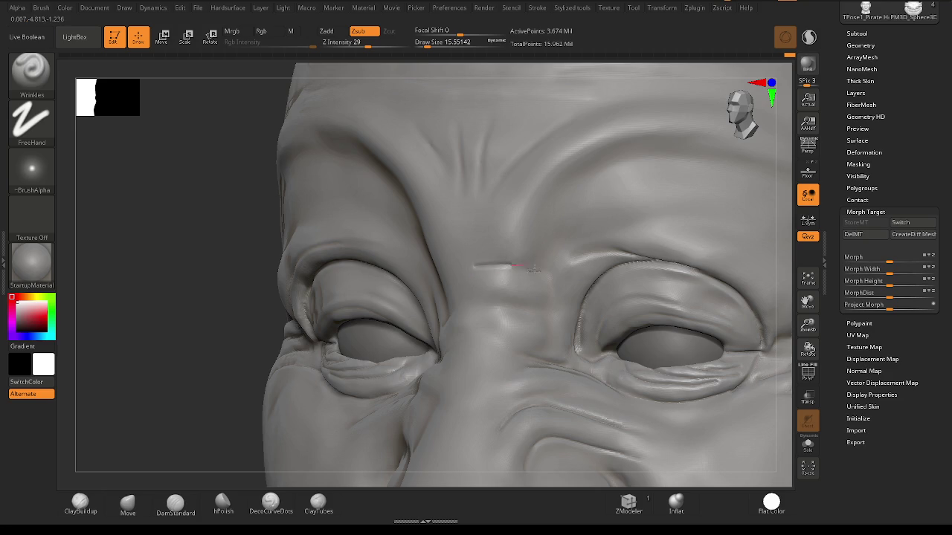
pyautogui.press('shift')
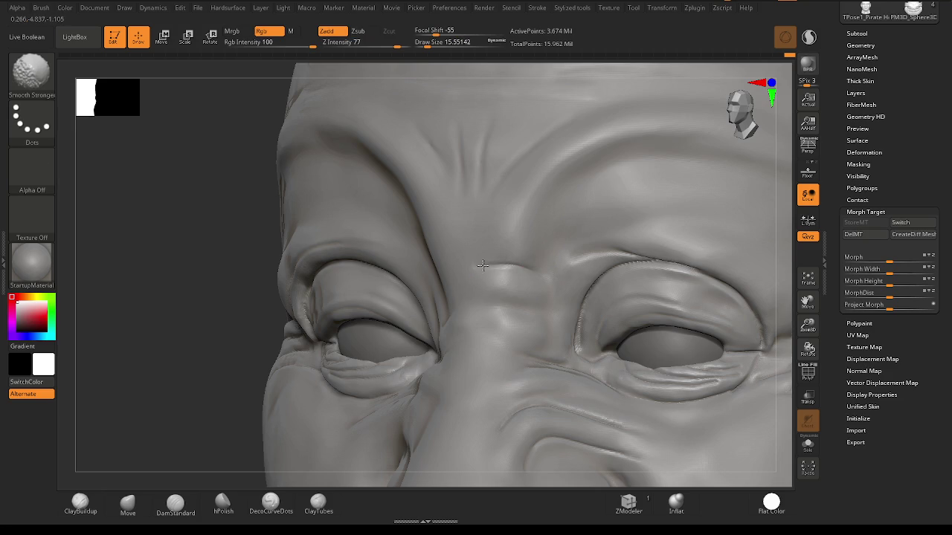
pyautogui.moveTo(505, 304); pyautogui.dragTo(556, 315)
pyautogui.press('shift')
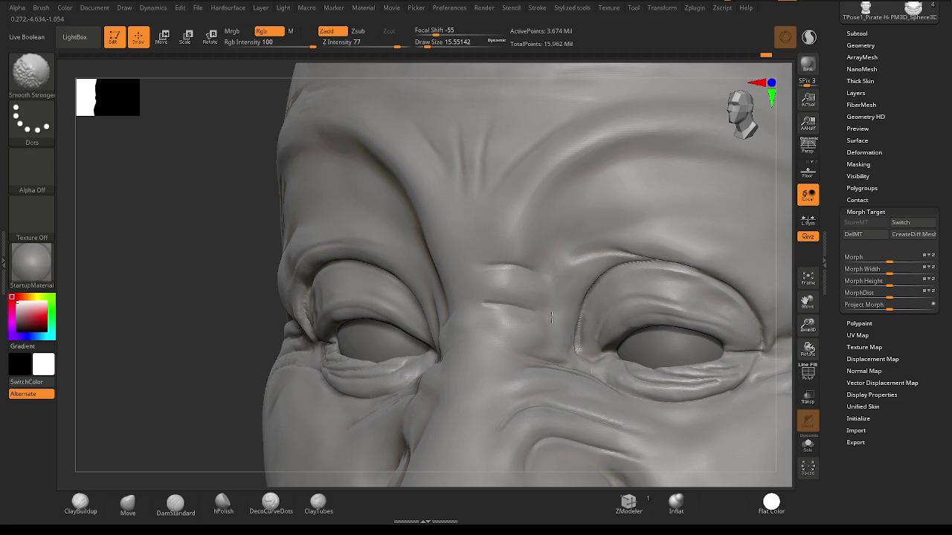
pyautogui.moveTo(490, 346); pyautogui.dragTo(558, 346)
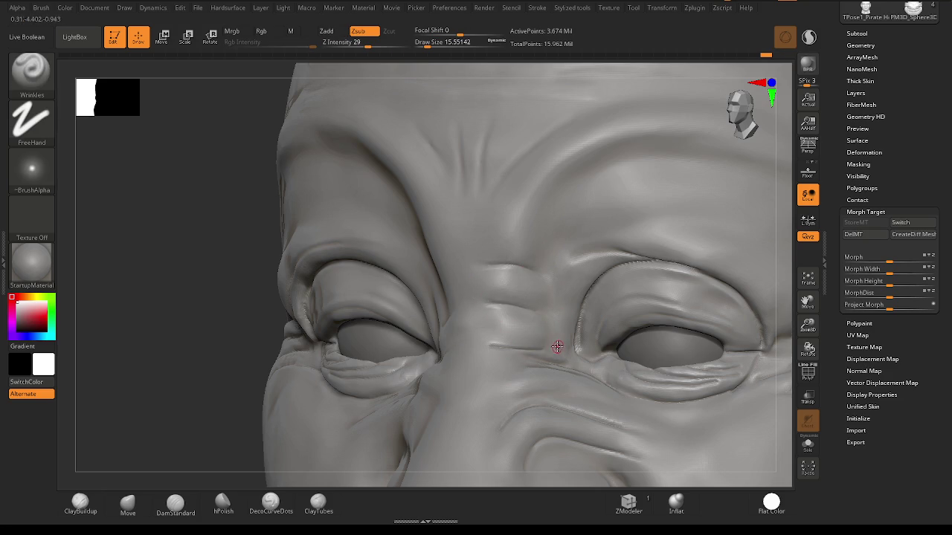
pyautogui.press('shift')
# Add and smooth further short creases across and beside the nose bridge.
pyautogui.moveTo(458, 380)
pyautogui.mouseDown(button='right')
pyautogui.moveTo(483, 324)
pyautogui.moveTo(464, 316)
pyautogui.mouseUp(button='right')
pyautogui.moveTo(449, 315); pyautogui.dragTo(507, 285)
pyautogui.press('shift')
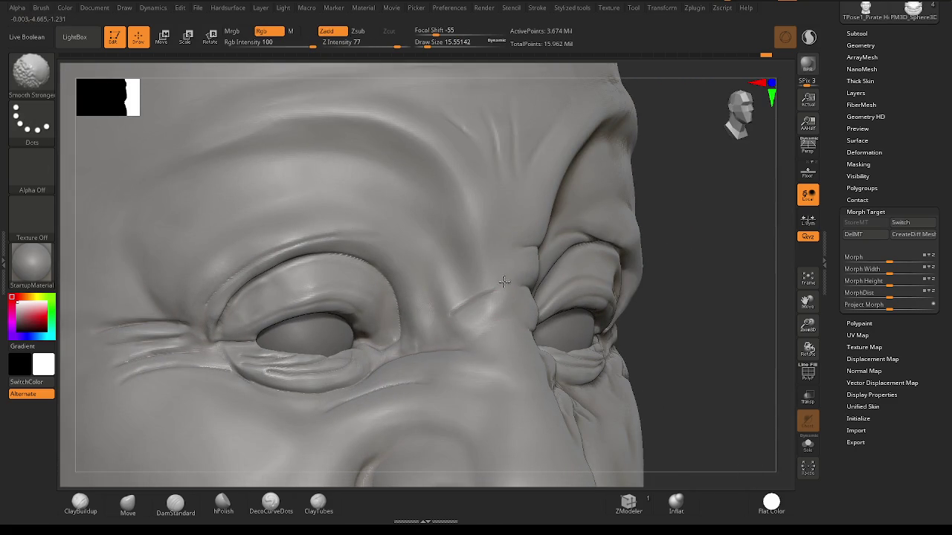
pyautogui.moveTo(449, 312); pyautogui.dragTo(475, 320, button='right')
pyautogui.moveTo(459, 344); pyautogui.dragTo(494, 325)
pyautogui.press('shift')
pyautogui.moveTo(463, 312)
pyautogui.mouseDown(button='right')
pyautogui.moveTo(590, 342)
pyautogui.moveTo(558, 327)
pyautogui.mouseUp(button='right')
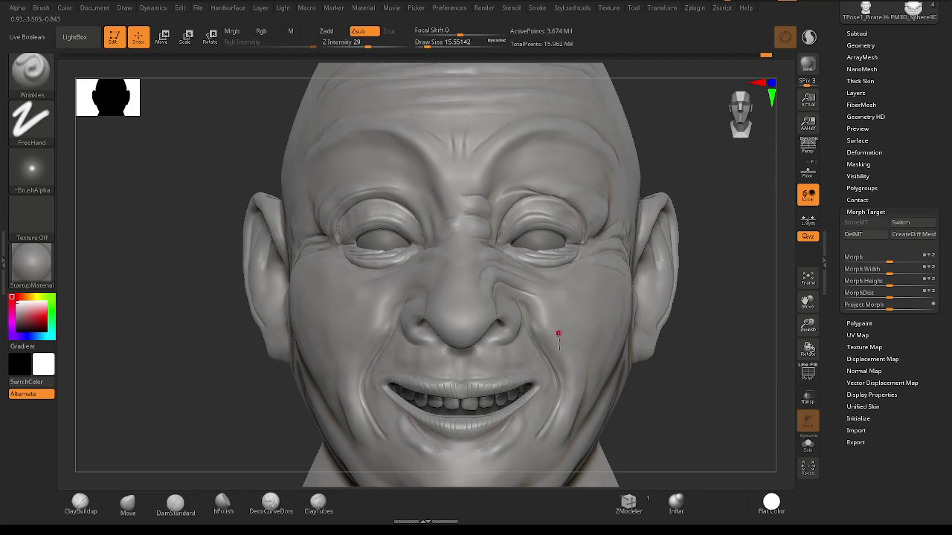
pyautogui.moveTo(556, 388)
pyautogui.mouseDown(button='right')
pyautogui.moveTo(488, 352)
pyautogui.moveTo(185, 437)
pyautogui.mouseUp(button='right')
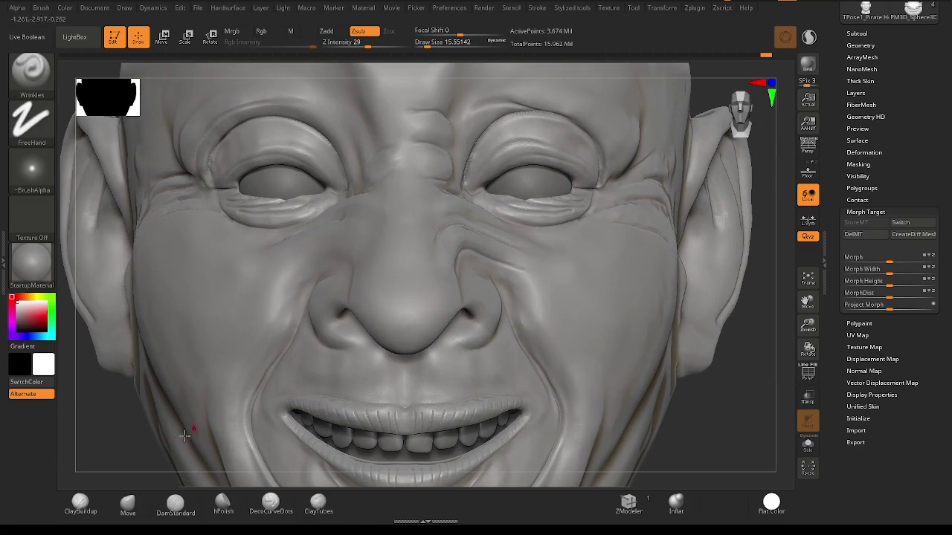
# Build up a little clay on the nose with ClayBuildup at Draw Size ~70, then smooth it.
pyautogui.click(81, 503)
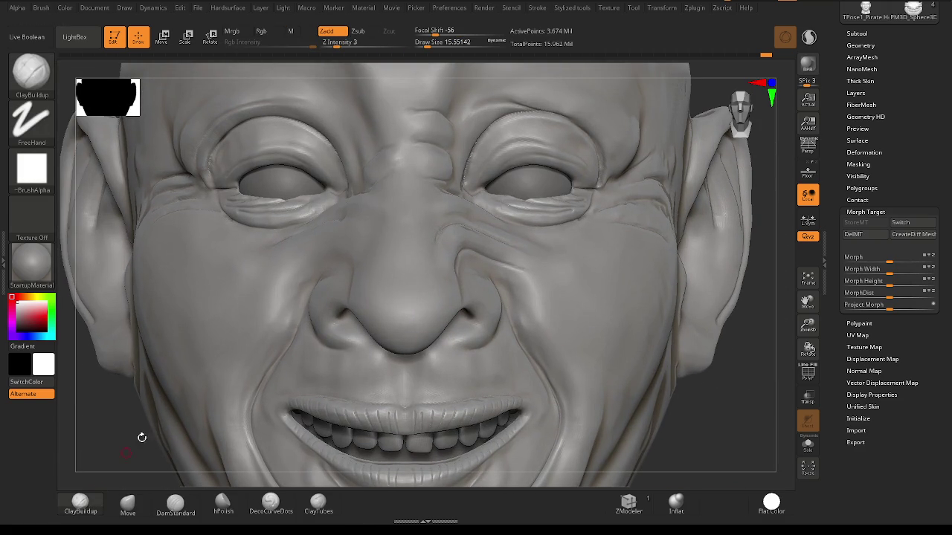
pyautogui.press('space')
pyautogui.moveTo(394, 293)
pyautogui.mouseDown()
pyautogui.moveTo(410, 283)
pyautogui.moveTo(386, 324)
pyautogui.moveTo(435, 336)
pyautogui.moveTo(423, 273)
pyautogui.mouseUp()
pyautogui.press('shift')
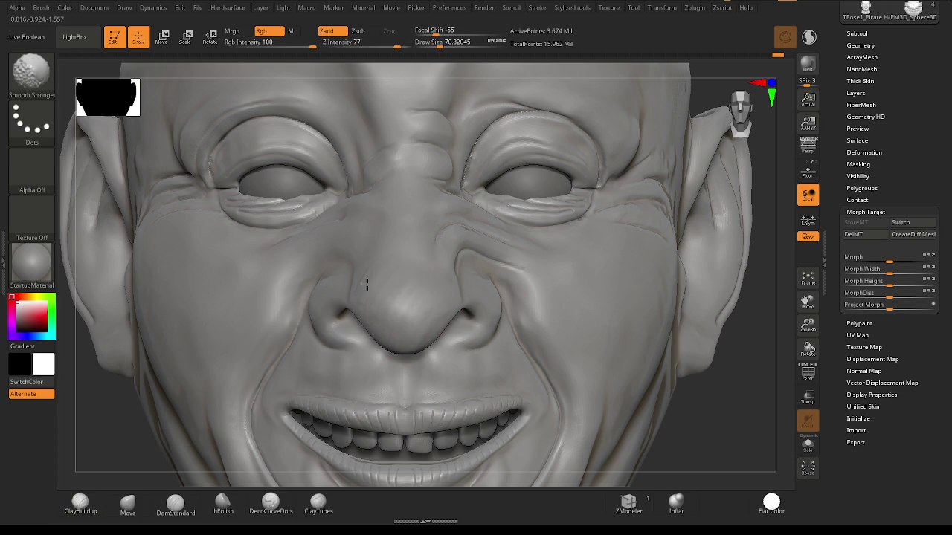
pyautogui.keyDown('shift'); pyautogui.moveTo(408, 277); pyautogui.dragTo(420, 315); pyautogui.keyUp('shift')
pyautogui.moveTo(421, 314)
pyautogui.mouseDown(button='right')
pyautogui.moveTo(452, 276)
pyautogui.moveTo(428, 363)
pyautogui.mouseUp(button='right')
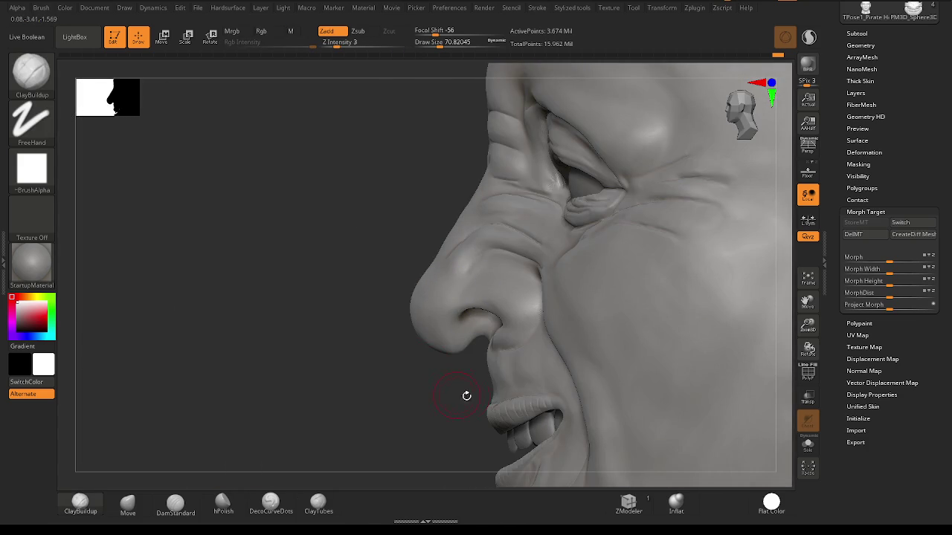
pyautogui.moveTo(482, 401)
pyautogui.mouseDown(button='right')
pyautogui.moveTo(548, 365)
pyautogui.moveTo(500, 345)
pyautogui.moveTo(622, 340)
pyautogui.moveTo(561, 372)
pyautogui.mouseUp(button='right')
pyautogui.press('ctrl')
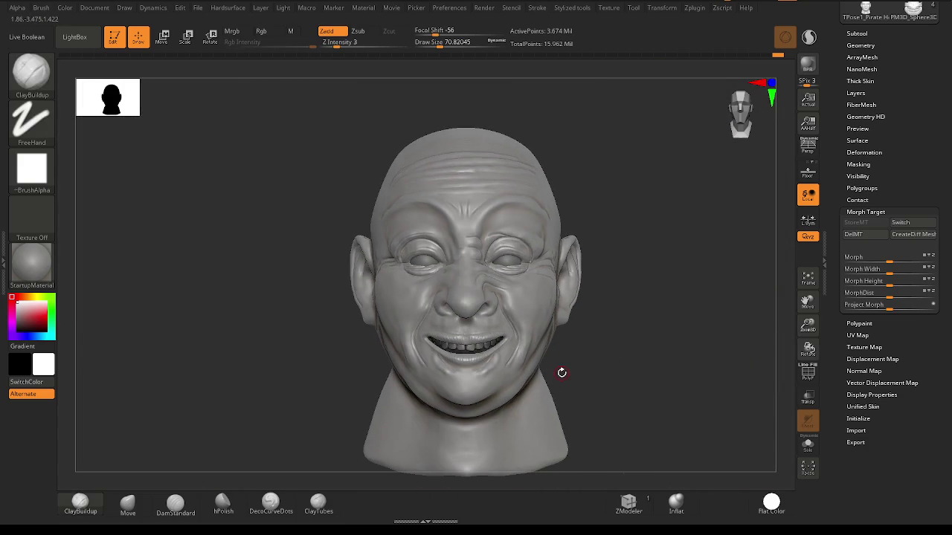
pyautogui.moveTo(615, 329)
pyautogui.mouseDown(button='right')
pyautogui.moveTo(703, 352)
pyautogui.moveTo(595, 320)
pyautogui.moveTo(671, 352)
pyautogui.moveTo(708, 340)
pyautogui.mouseUp(button='right')
pyautogui.moveTo(712, 336)
pyautogui.mouseDown()
pyautogui.moveTo(701, 329)
pyautogui.moveTo(731, 291)
pyautogui.mouseUp()
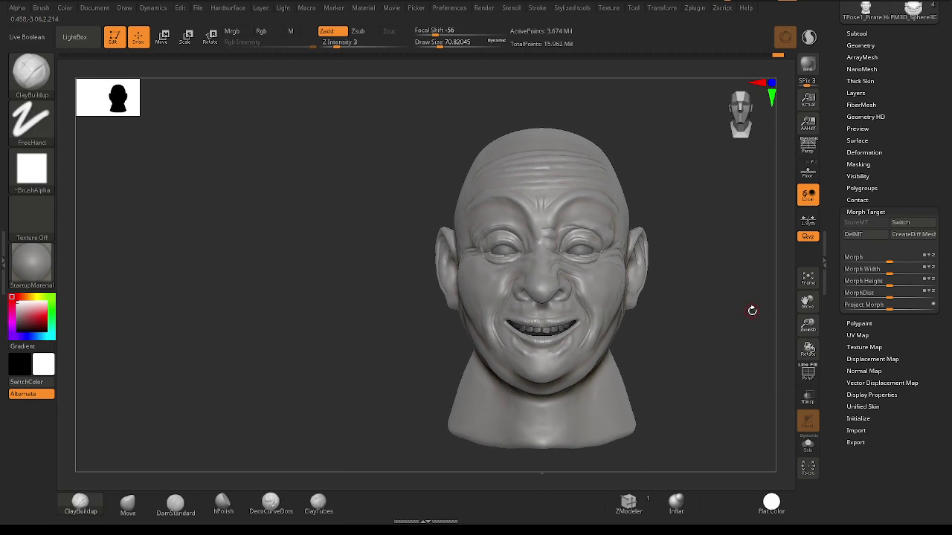
pyautogui.press('super+shift+s')
pyautogui.moveTo(396, 109); pyautogui.dragTo(697, 474)
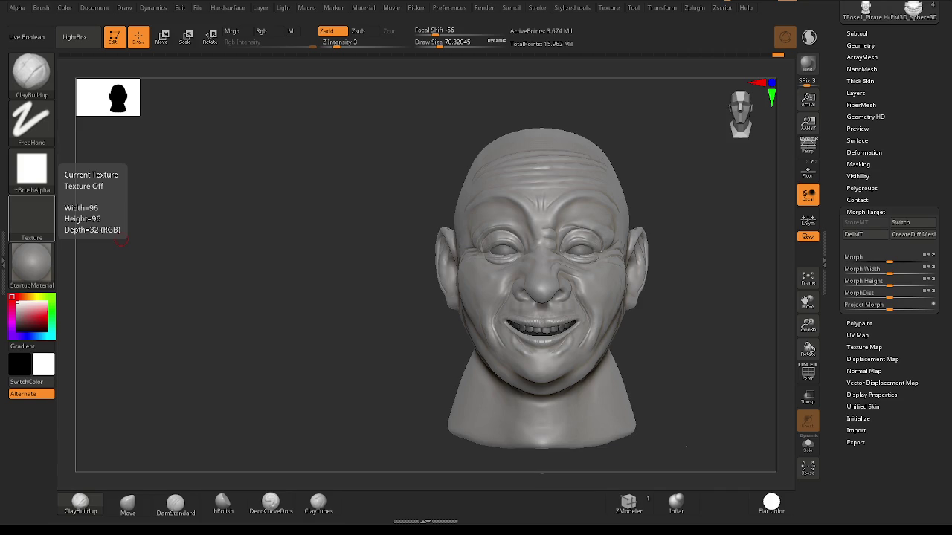
pyautogui.keyDown('ctrl'); pyautogui.moveTo(574, 272); pyautogui.dragTo(588, 149, button='right'); pyautogui.keyUp('ctrl')
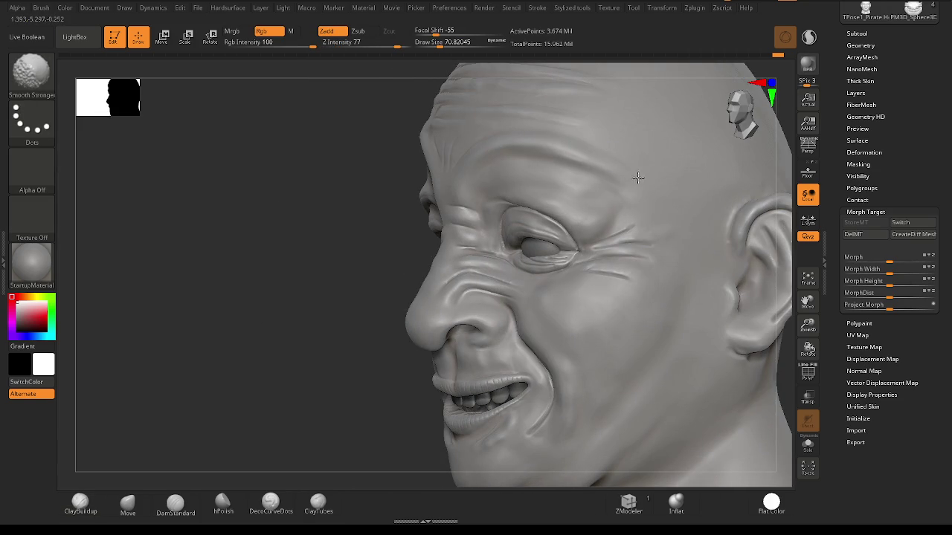
pyautogui.moveTo(654, 291)
pyautogui.mouseDown(button='right')
pyautogui.moveTo(579, 292)
pyautogui.moveTo(640, 287)
pyautogui.mouseUp(button='right')
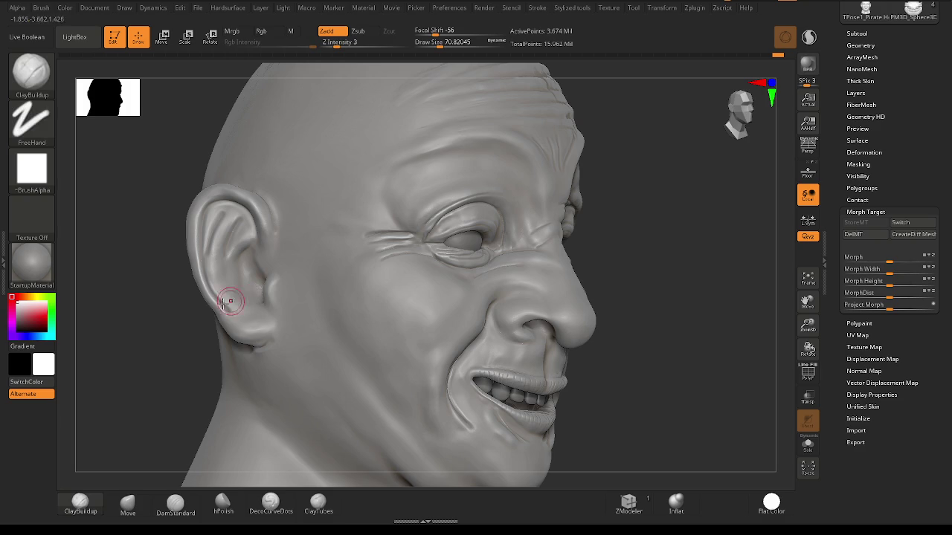
pyautogui.keyDown('shift'); pyautogui.moveTo(531, 290); pyautogui.dragTo(516, 291, button='right'); pyautogui.keyUp('shift')
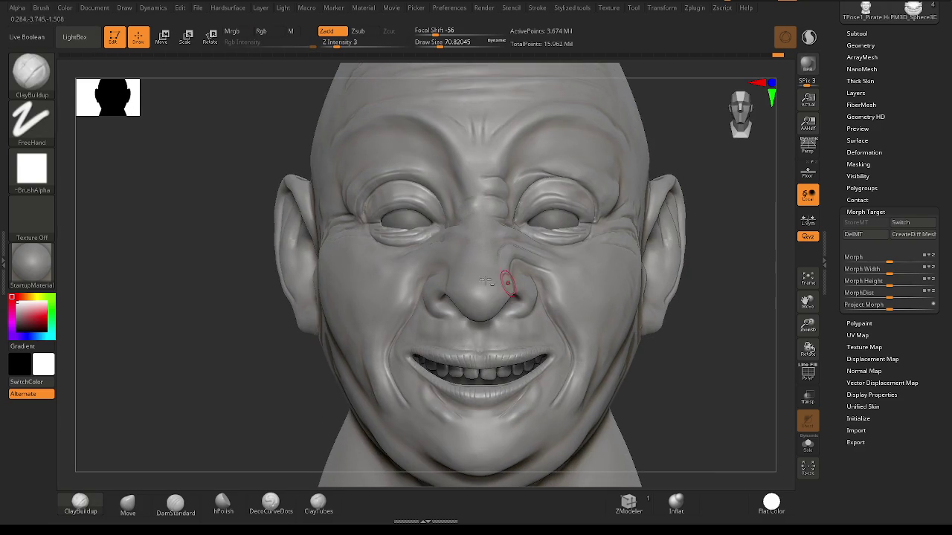